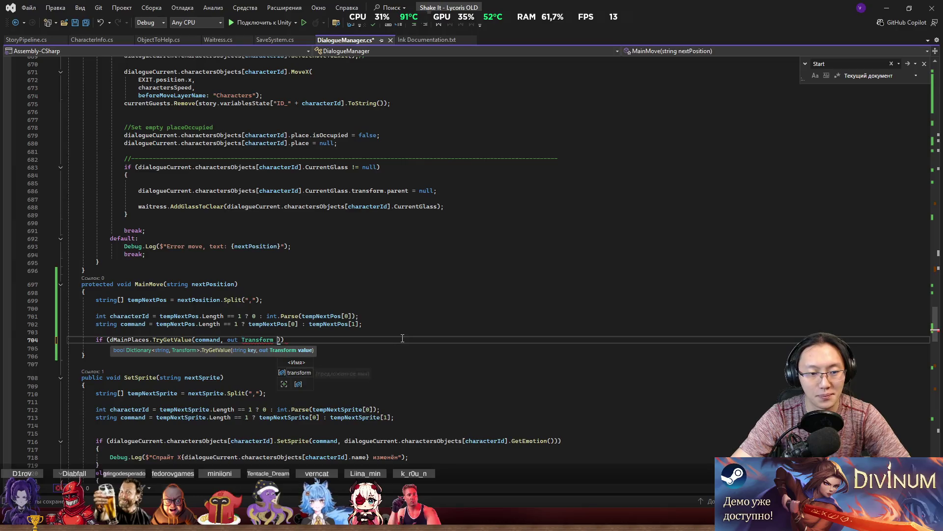
Name the TryGetValue out variable tempPlace and open the if block's body.
{"action": "type", "text": "tempPla"}
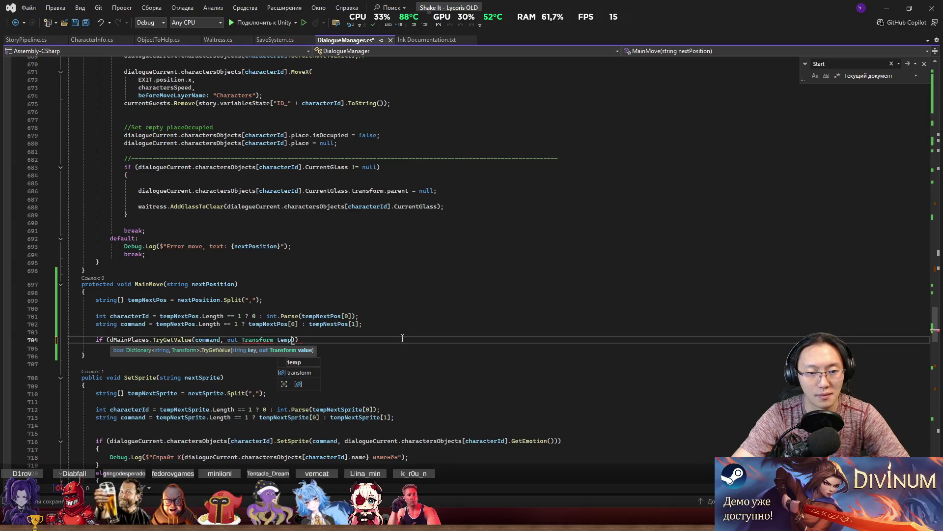
{"action": "type", "text": "ce"}
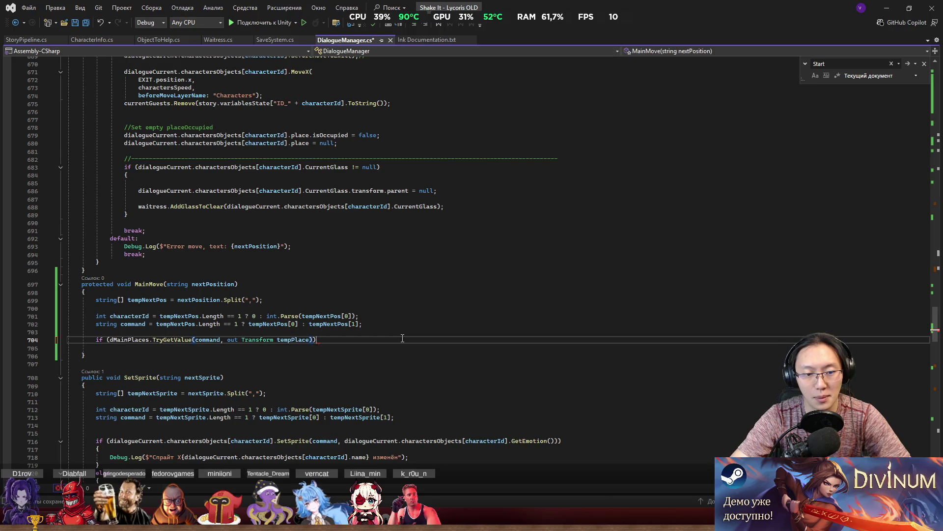
{"action": "key", "text": "End"}
{"action": "key", "text": "Return"}
{"action": "type", "text": "{"}
{"action": "key", "text": "Return"}
{"action": "key", "text": "Down"}
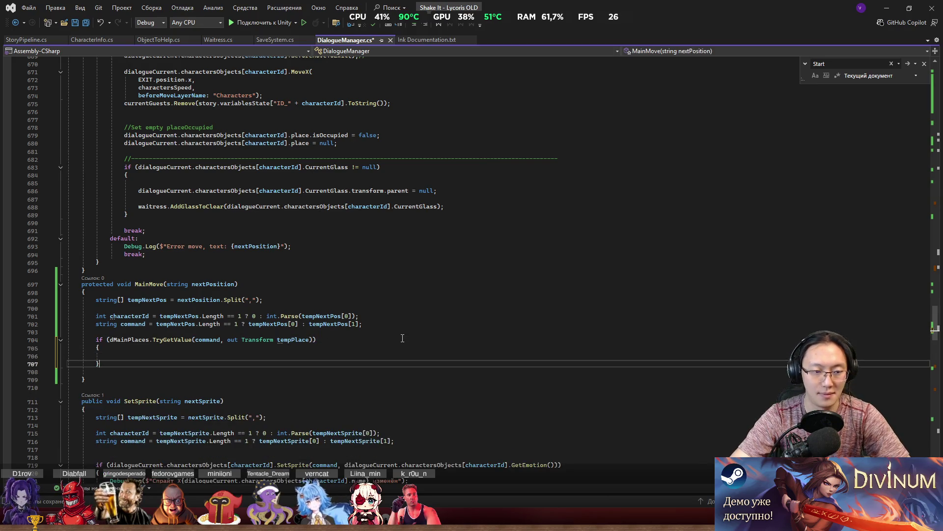
Add an empty else block after the if, deleting the extra nested braces.
{"action": "key", "text": "Return"}
{"action": "type", "text": "else"}
{"action": "key", "text": "Return"}
{"action": "type", "text": "{"}
{"action": "key", "text": "Return"}
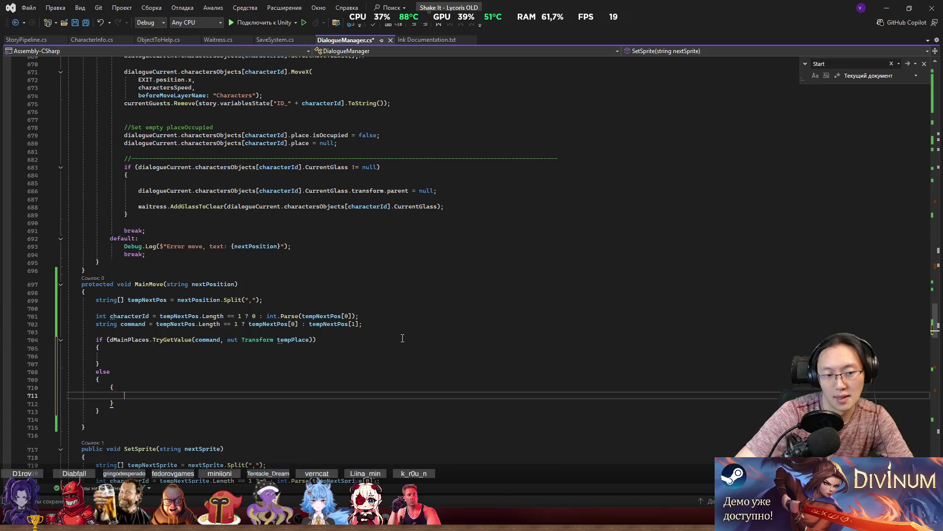
{"action": "type", "text": "{"}
{"action": "key", "text": "Return"}
{"action": "key", "text": "Down"}
{"action": "key", "text": "shift+Up"}
{"action": "key", "text": "shift+Up"}
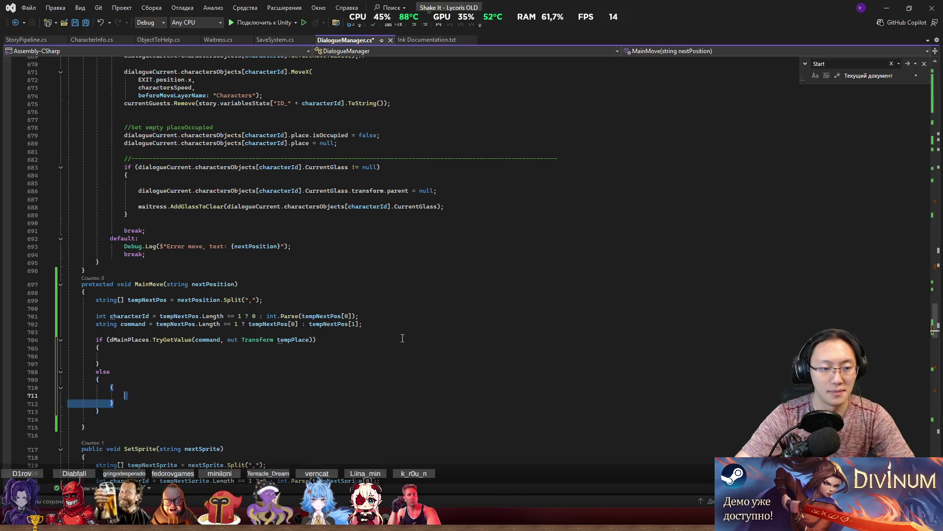
{"action": "key", "text": "BackSpace"}
{"action": "key", "text": "BackSpace"}
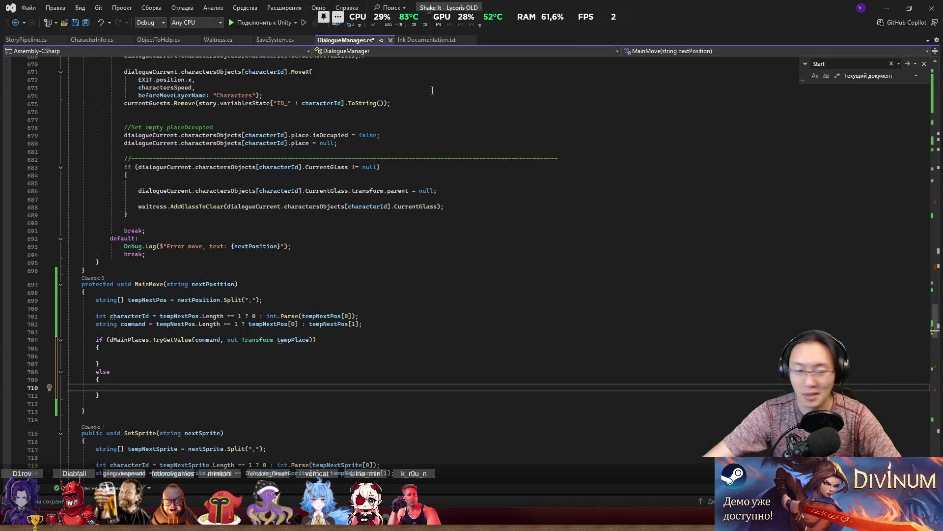
{"action": "left_click", "coordinate": [197, 410]}
{"action": "left_click", "coordinate": [200, 389]}
{"action": "left_click", "coordinate": [197, 357]}
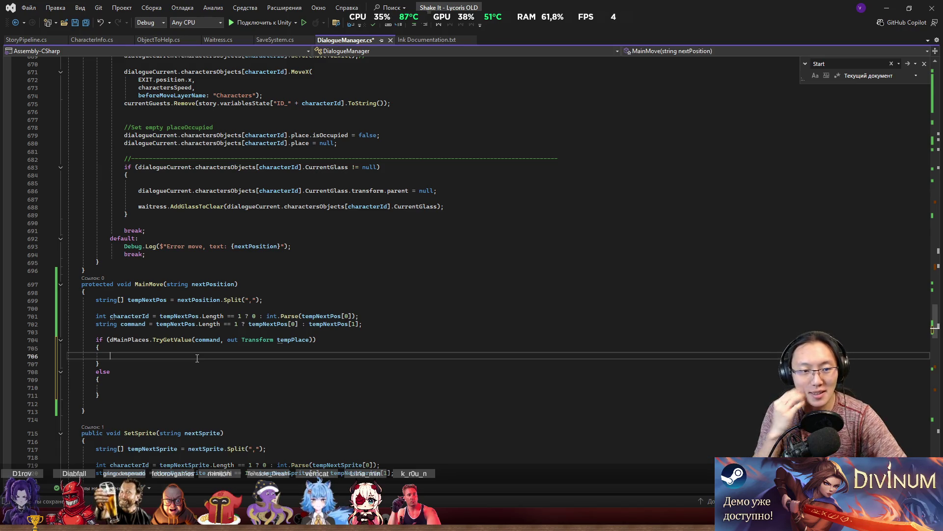
{"action": "scroll", "coordinate": [228, 233], "scroll_direction": "down", "scroll_amount": 2}
{"action": "left_click", "coordinate": [218, 330]}
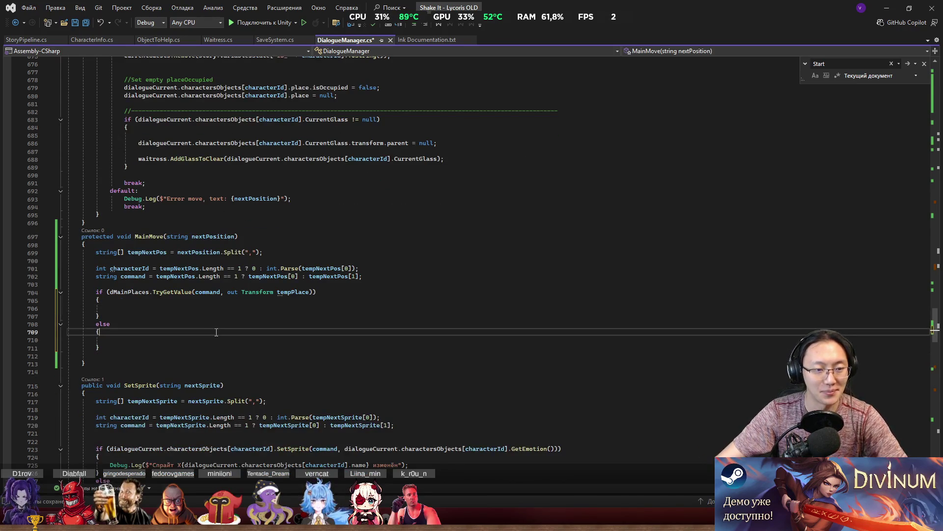
{"action": "key", "text": "Down"}
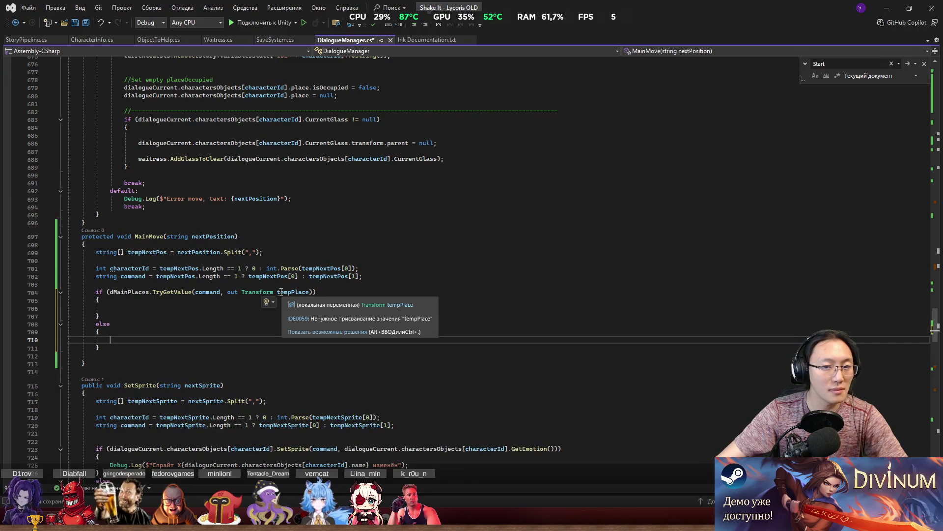
{"action": "left_click", "coordinate": [221, 313]}
{"action": "left_click", "coordinate": [221, 309]}
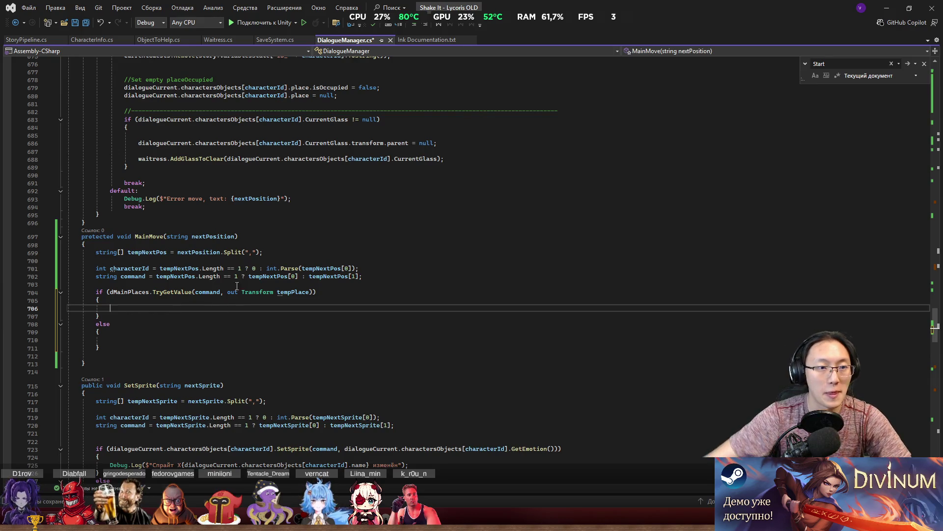
{"action": "scroll", "coordinate": [236, 285], "scroll_direction": "up", "scroll_amount": 8}
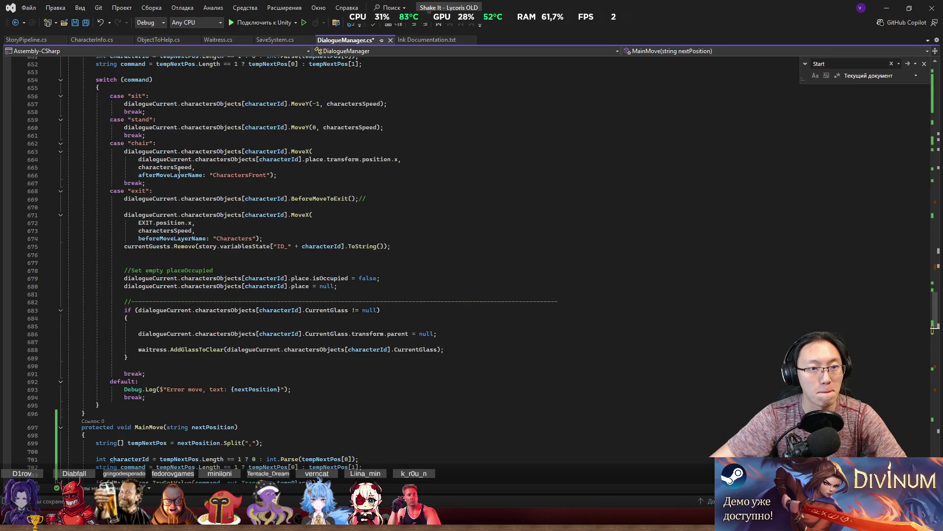
{"action": "left_click_drag", "start_coordinate": [123, 127], "coordinate": [386, 127]}
{"action": "mouse_move", "coordinate": [123, 152]}
{"action": "left_mouse_down"}
{"action": "mouse_move", "coordinate": [313, 152]}
{"action": "mouse_move", "coordinate": [275, 178]}
{"action": "mouse_move", "coordinate": [272, 170]}
{"action": "left_mouse_up"}
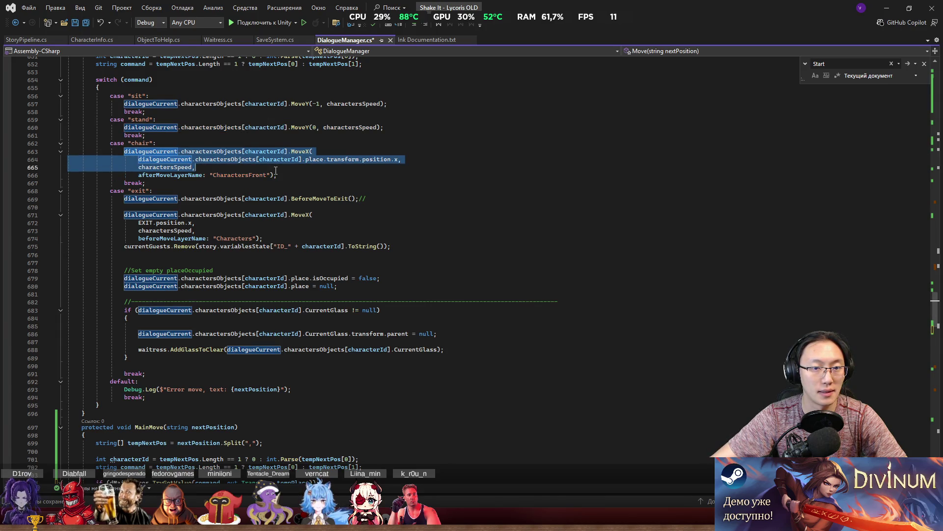
{"action": "left_click", "coordinate": [138, 207]}
{"action": "scroll", "coordinate": [179, 352], "scroll_direction": "down", "scroll_amount": 1}
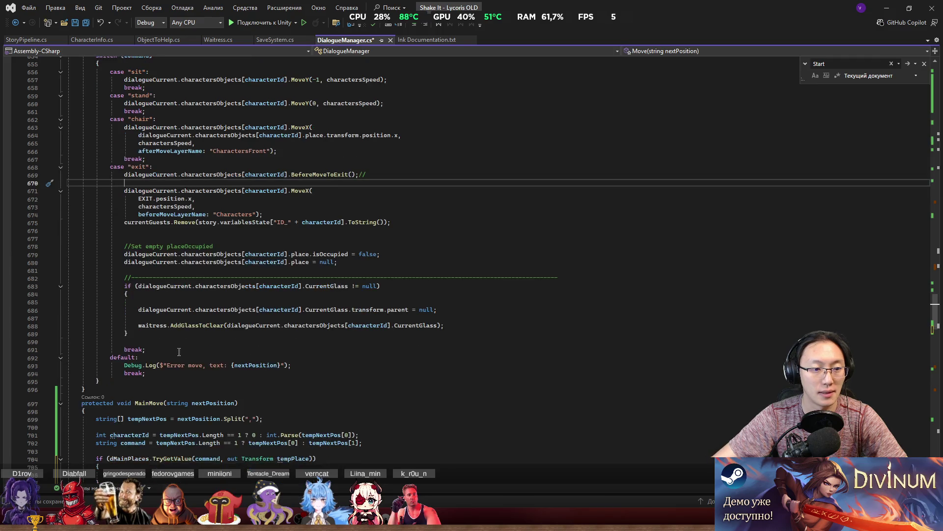
{"action": "scroll", "coordinate": [151, 397], "scroll_direction": "down", "scroll_amount": 3}
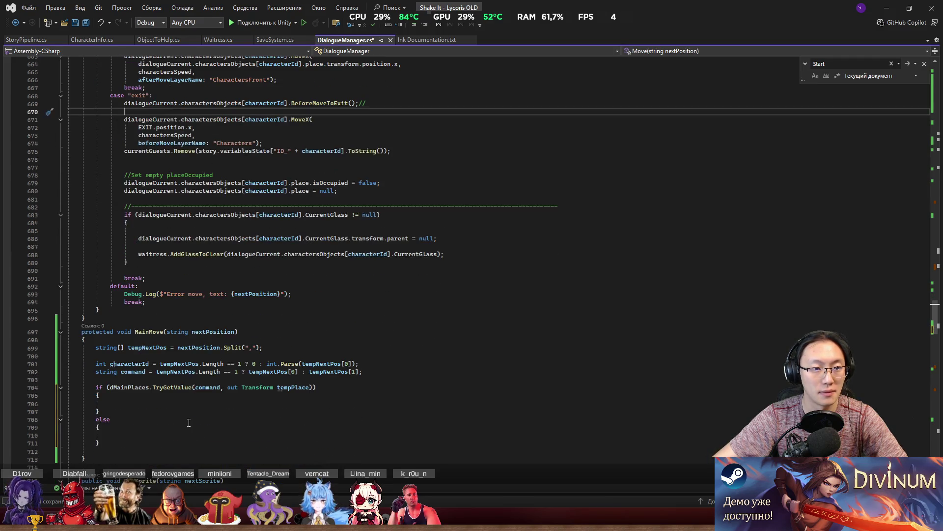
{"action": "left_click", "coordinate": [190, 415]}
{"action": "left_click", "coordinate": [201, 407]}
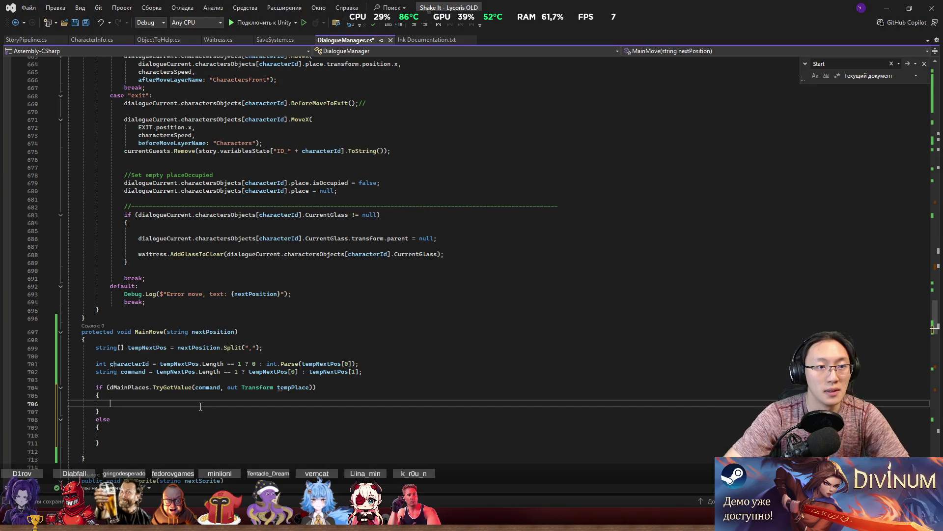
Call MoveX on dialogueCurrent.charactersObjects[characterId] in the if body.
{"action": "type", "text": "dialogueCurrent"}
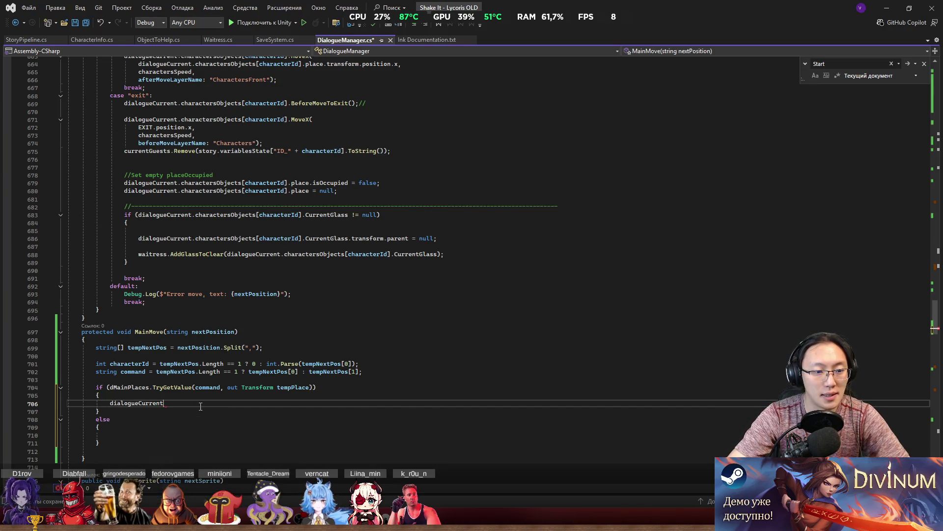
{"action": "type", "text": ".cha"}
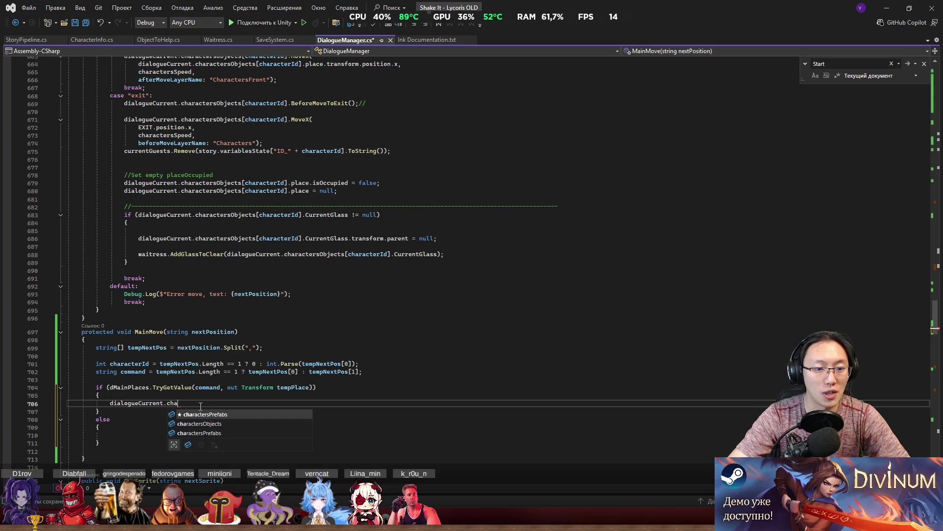
{"action": "key", "text": "Down"}
{"action": "key", "text": "Tab"}
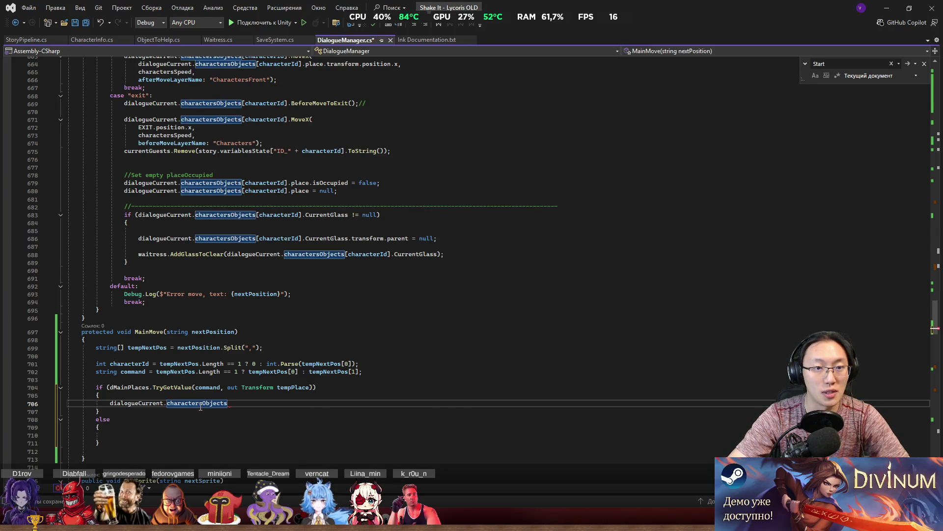
{"action": "type", "text": "[cha"}
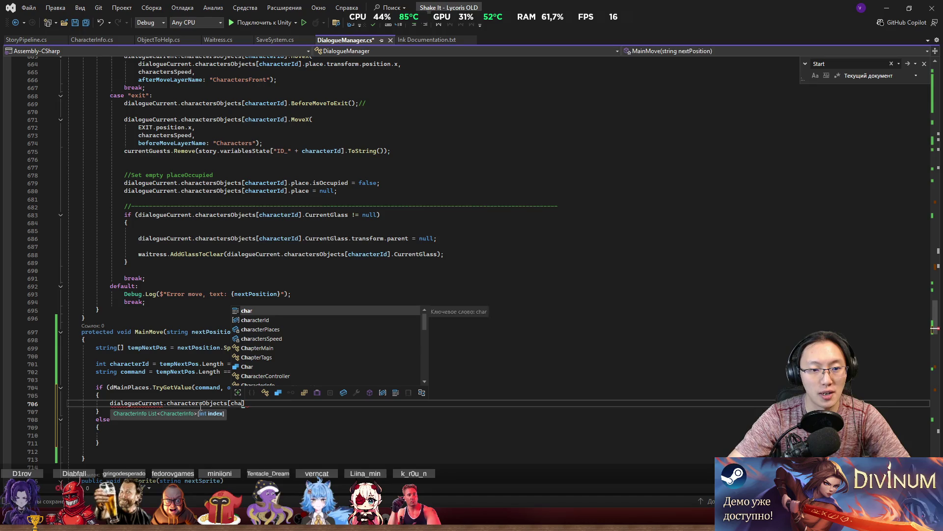
{"action": "key", "text": "Down"}
{"action": "key", "text": "Tab"}
{"action": "type", "text": "]."}
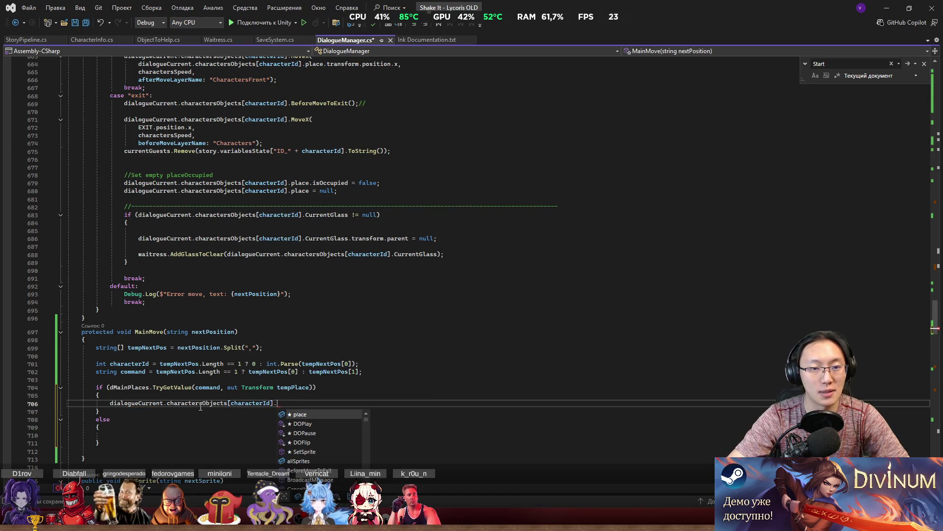
{"action": "type", "text": "MoveX"}
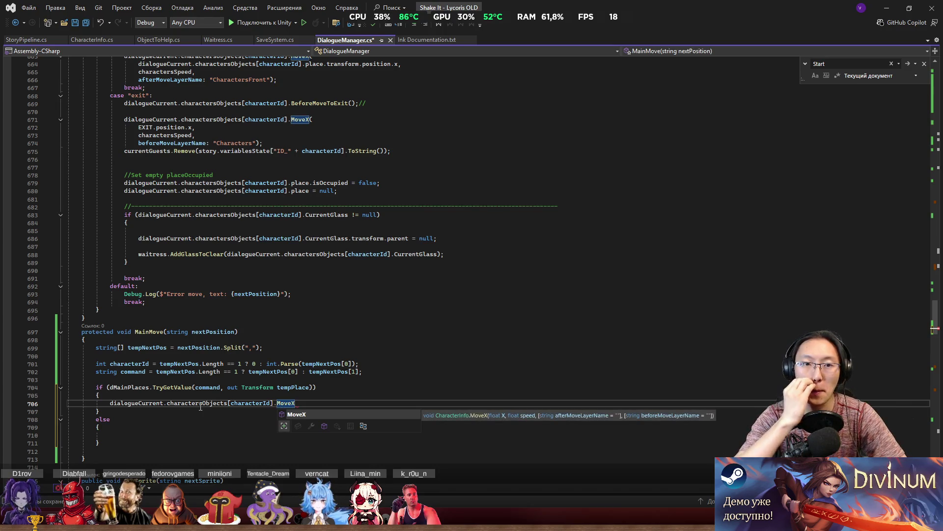
{"action": "scroll", "coordinate": [278, 349], "scroll_direction": "up", "scroll_amount": 3}
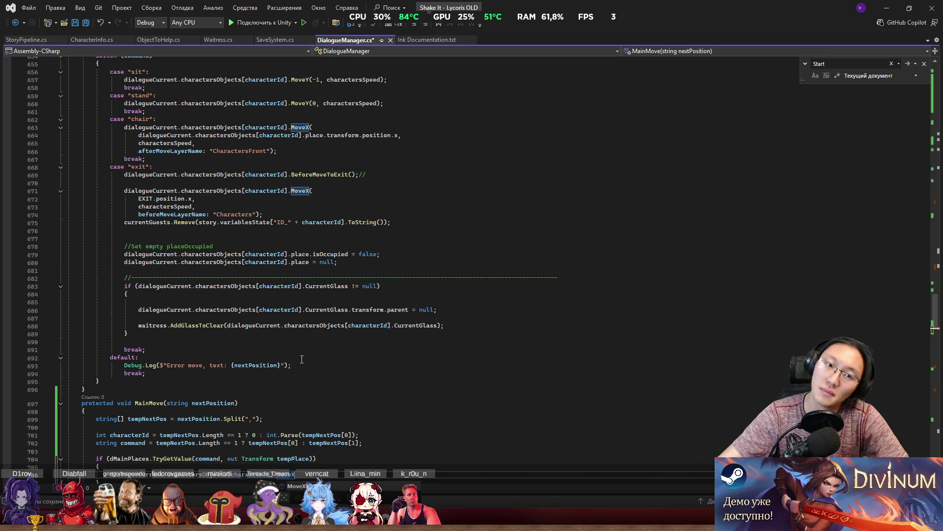
{"action": "scroll", "coordinate": [344, 388], "scroll_direction": "down", "scroll_amount": 1}
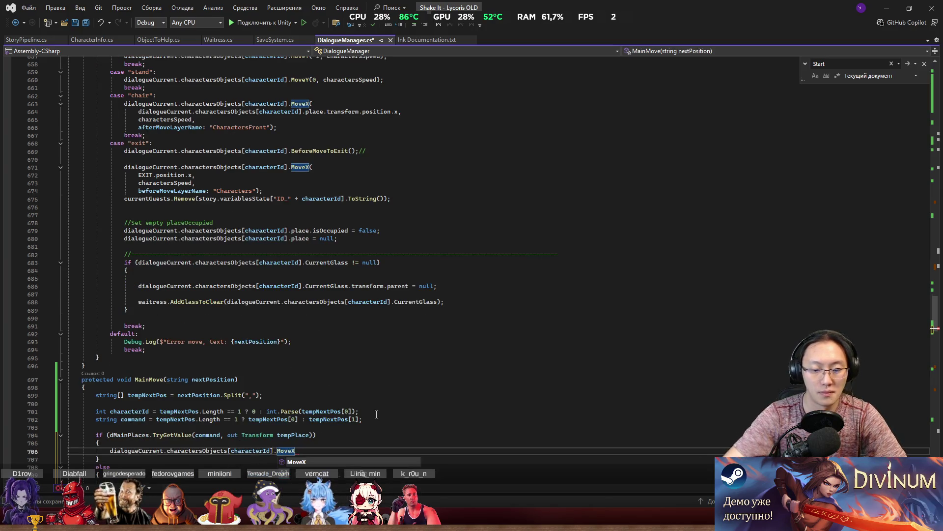
Pass tempPlace.position.x as the first MoveX argument.
{"action": "type", "text": "("}
{"action": "key", "text": "Return"}
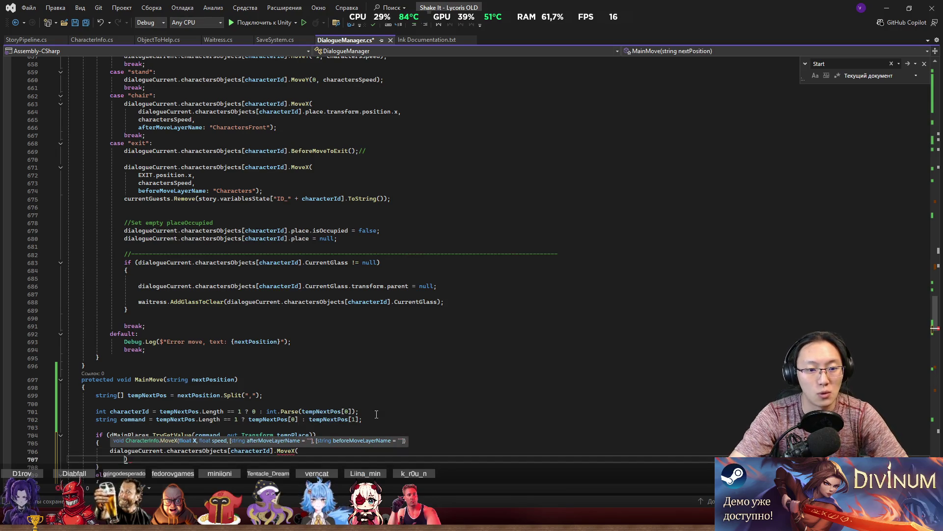
{"action": "type", "text": "te"}
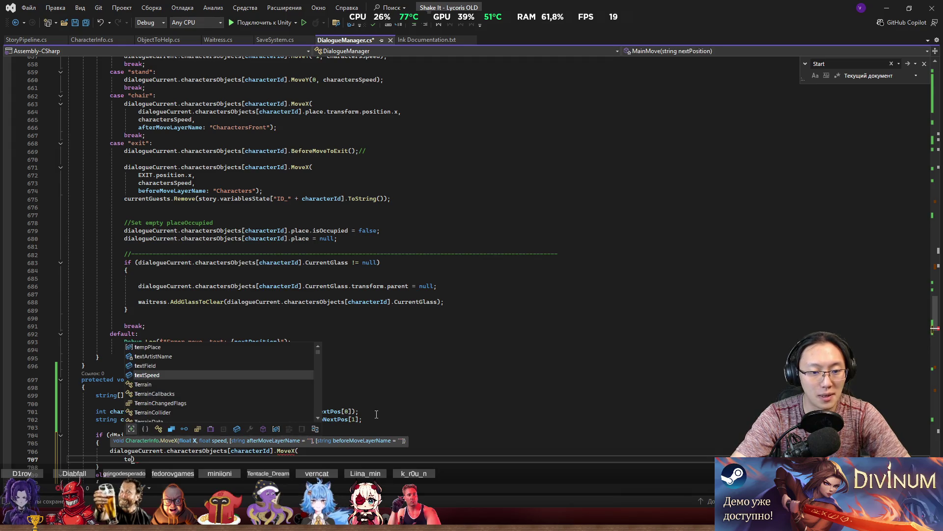
{"action": "key", "text": "Up"}
{"action": "key", "text": "Up"}
{"action": "key", "text": "Up"}
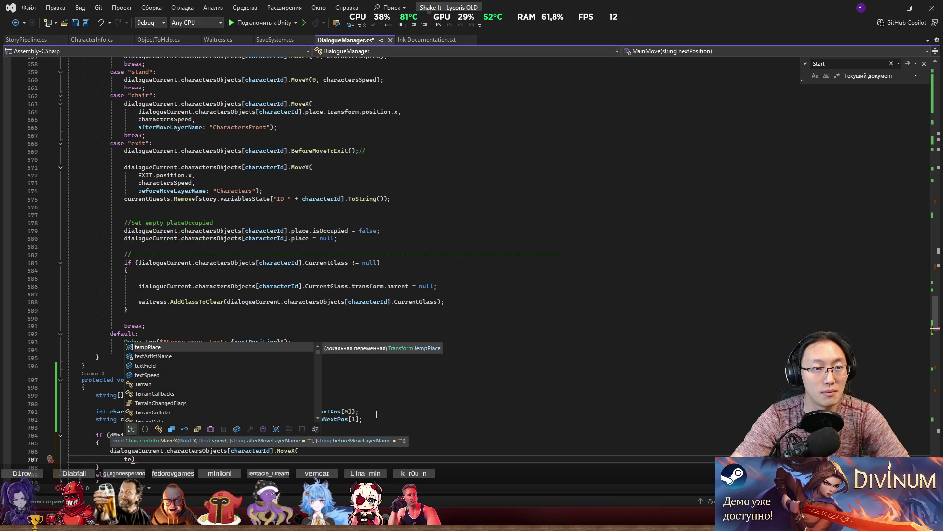
{"action": "key", "text": "Tab"}
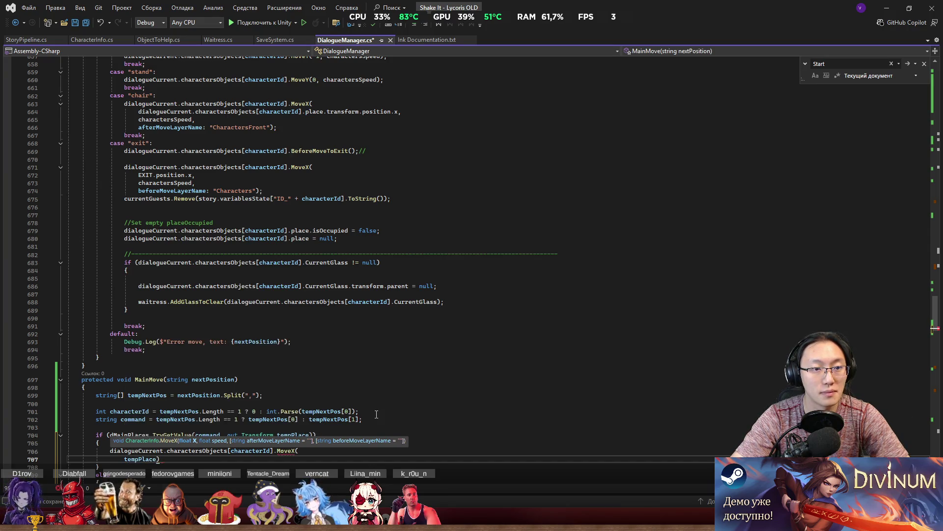
{"action": "type", "text": ".pos"}
{"action": "key", "text": "Tab"}
{"action": "type", "text": ".x"}
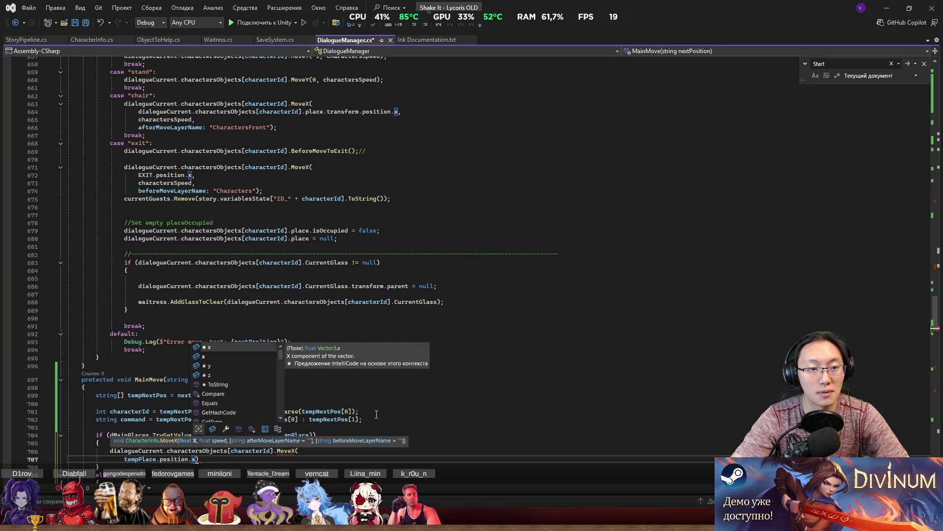
{"action": "type", "text": ","}
{"action": "key", "text": "Return"}
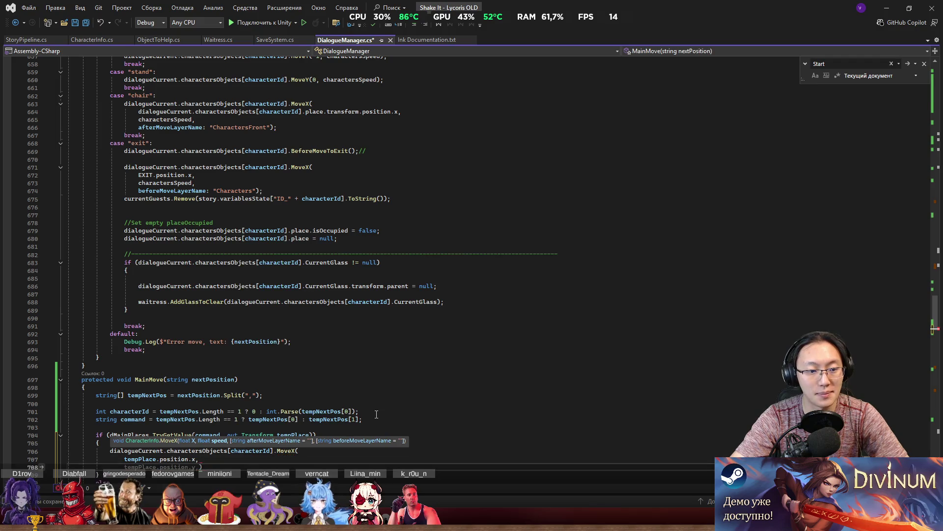
Add charactersSpeed and beforeMoveLayerName as the next MoveX arguments.
{"action": "type", "text": "cha"}
{"action": "key", "text": "Down"}
{"action": "key", "text": "Down"}
{"action": "key", "text": "Down"}
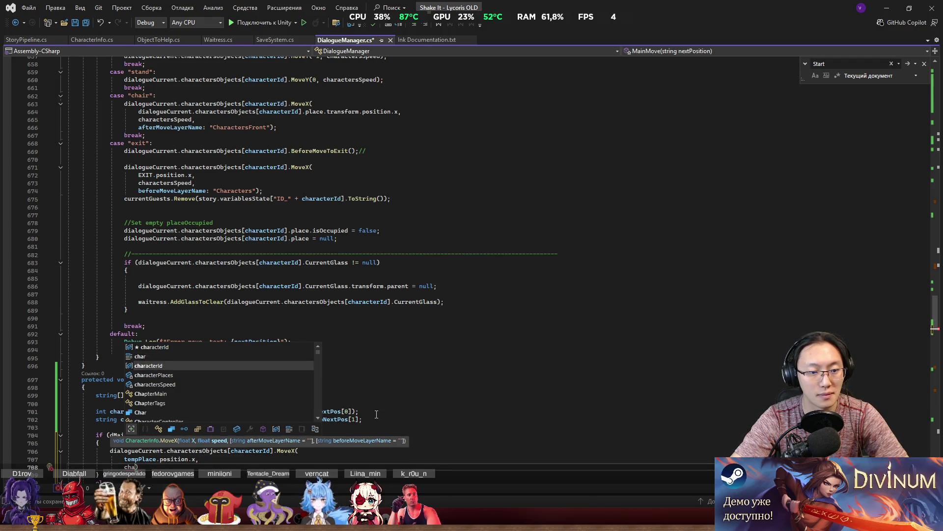
{"action": "type", "text": ")"}
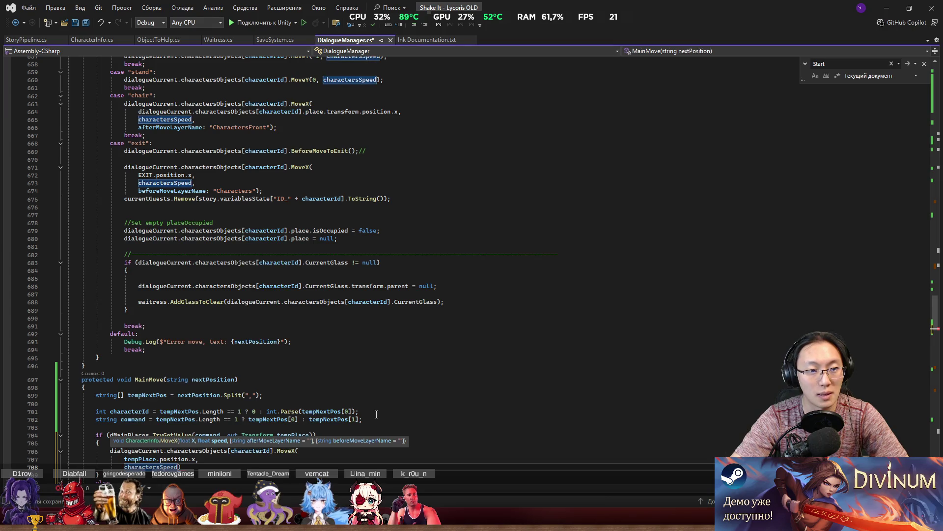
{"action": "type", "text": ","}
{"action": "key", "text": "Return"}
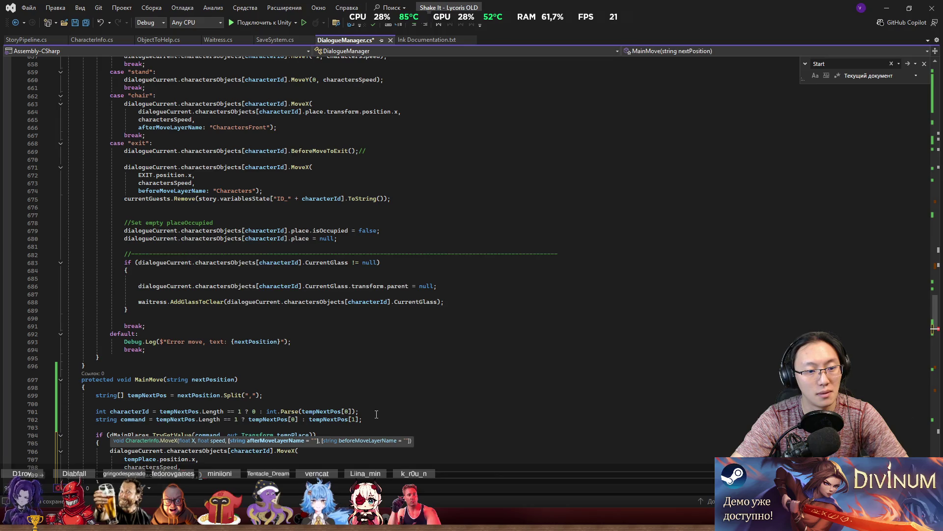
{"action": "type", "text": "be"}
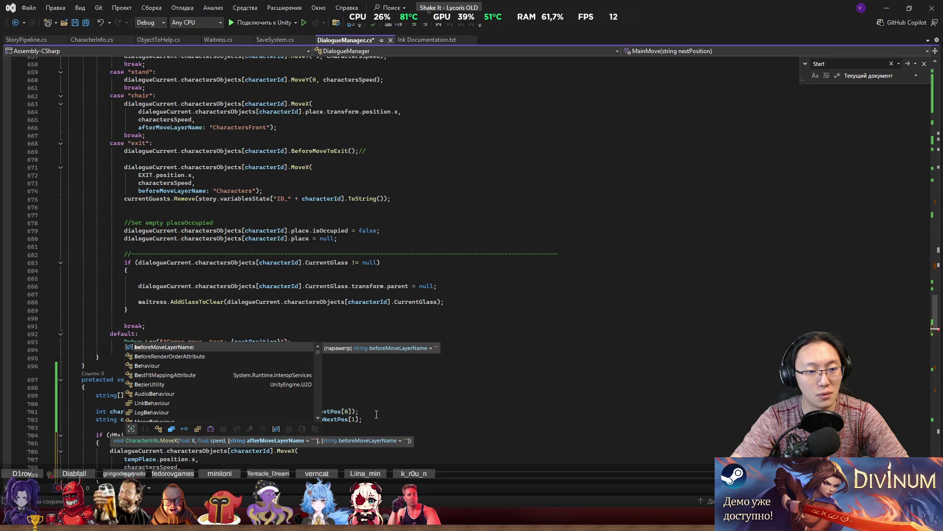
{"action": "key", "text": "Tab"}
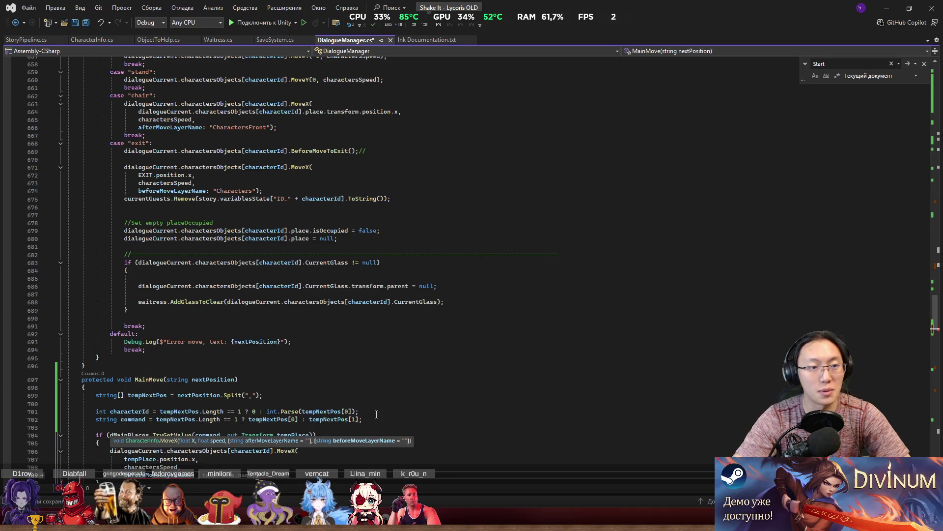
{"action": "scroll", "coordinate": [381, 379], "scroll_direction": "up", "scroll_amount": 1}
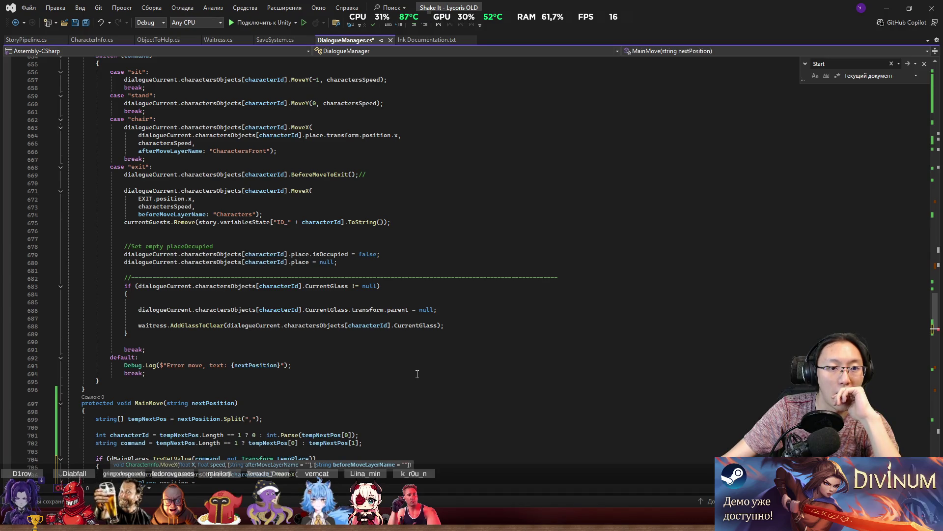
Scroll through MainMove to review the completed MoveX call.
{"action": "scroll", "coordinate": [417, 374], "scroll_direction": "up", "scroll_amount": 1}
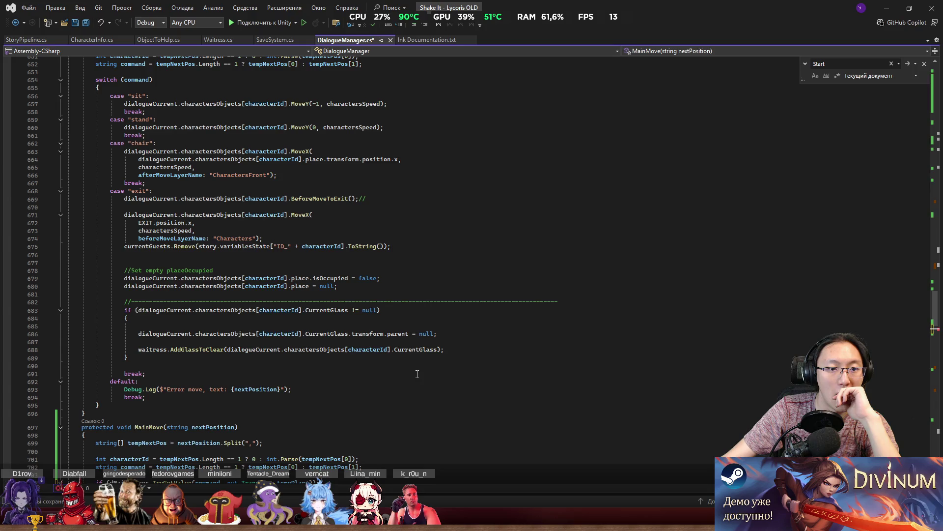
{"action": "scroll", "coordinate": [446, 380], "scroll_direction": "down", "scroll_amount": 2}
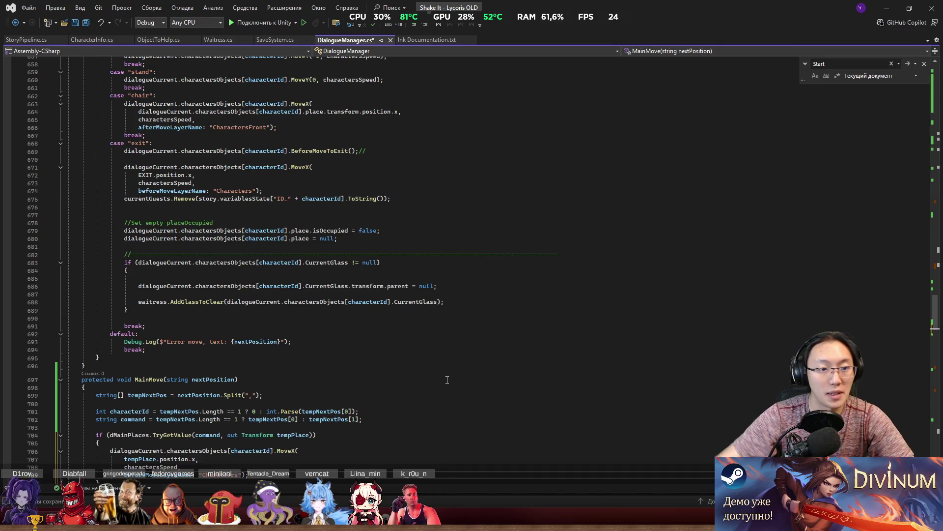
{"action": "scroll", "coordinate": [447, 380], "scroll_direction": "down", "scroll_amount": 2}
{"action": "left_click", "coordinate": [272, 426]}
{"action": "scroll", "coordinate": [273, 418], "scroll_direction": "up", "scroll_amount": 1}
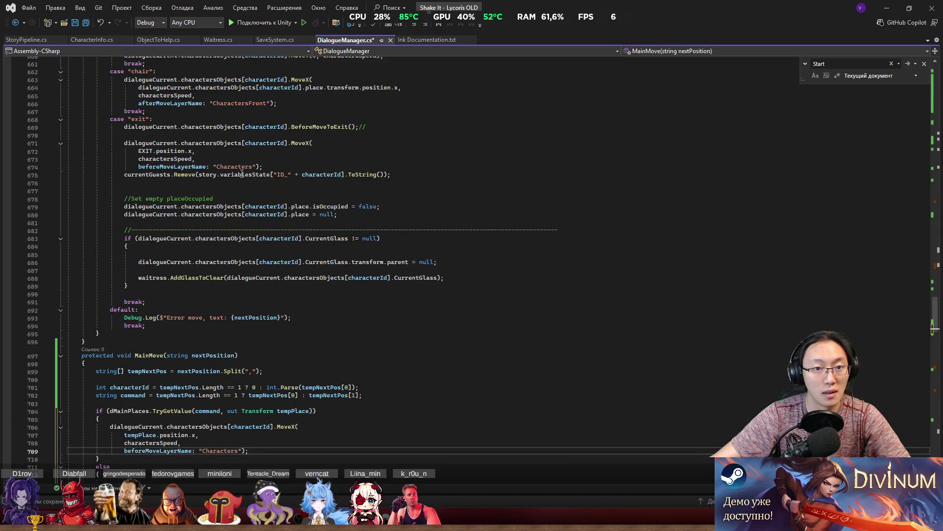
{"action": "scroll", "coordinate": [267, 210], "scroll_direction": "up", "scroll_amount": 1}
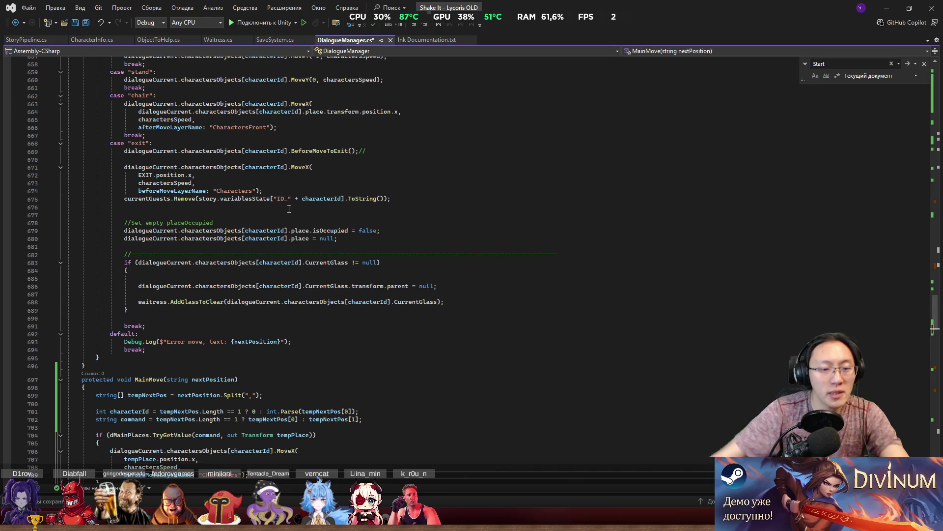
{"action": "scroll", "coordinate": [275, 393], "scroll_direction": "down", "scroll_amount": 1}
Add an else block below the if containing Debug.LogError();.
{"action": "left_click", "coordinate": [278, 459]}
{"action": "scroll", "coordinate": [278, 459], "scroll_direction": "down", "scroll_amount": 2}
{"action": "left_click", "coordinate": [260, 434]}
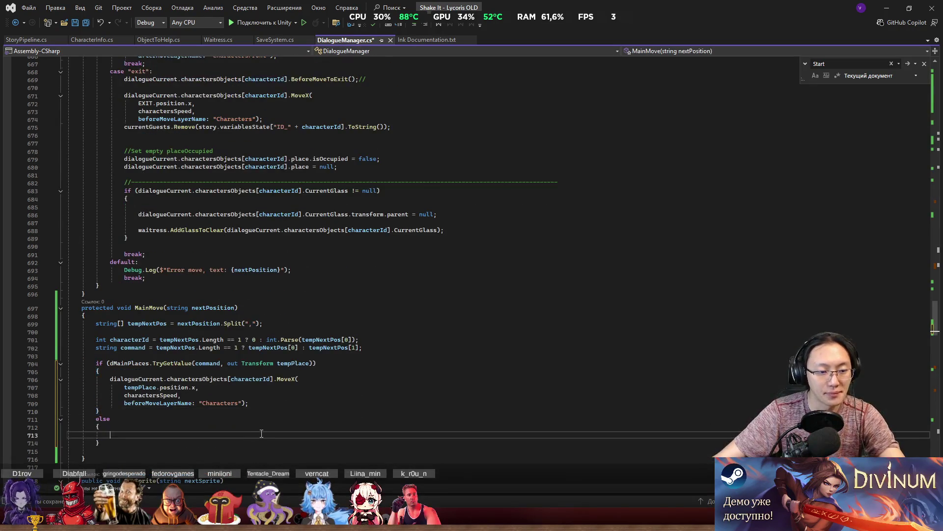
{"action": "key", "text": "ctrl+space"}
{"action": "type", "text": "Debug"}
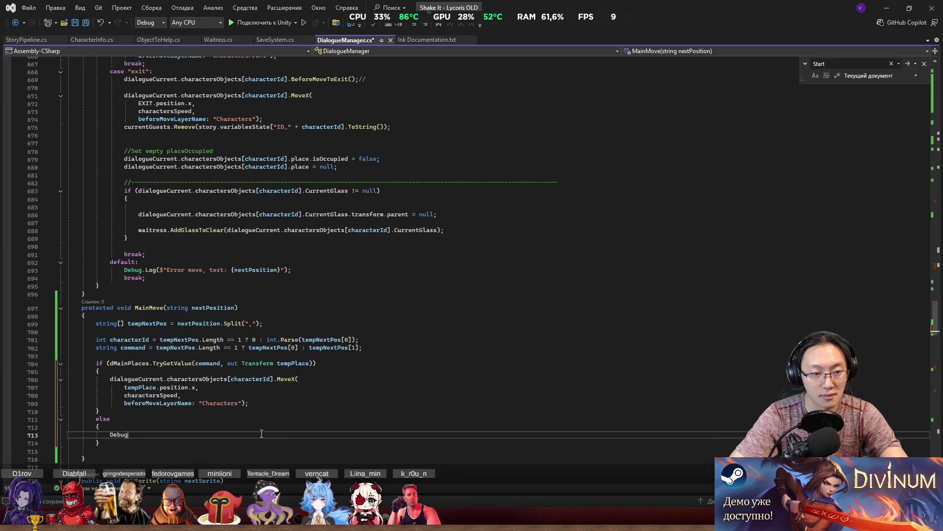
{"action": "type", "text": ".LogErr"}
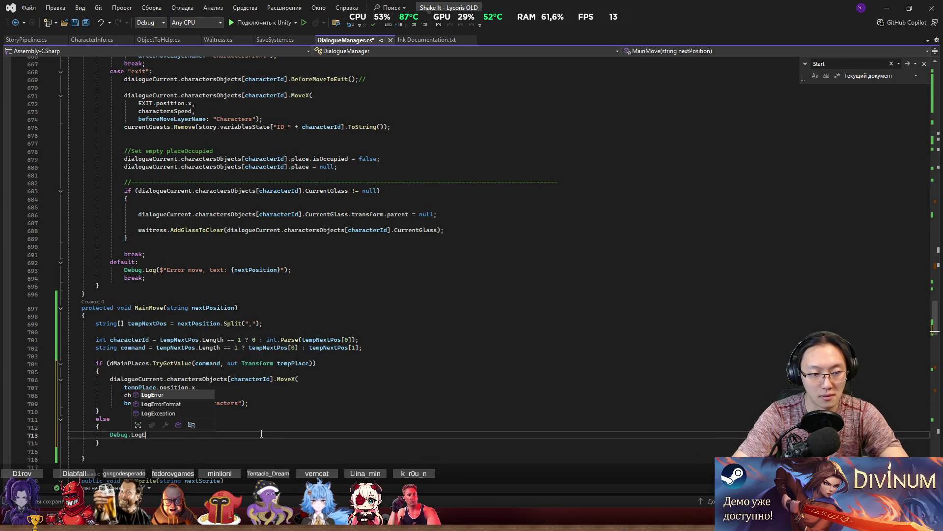
{"action": "key", "text": "Tab"}
{"action": "type", "text": "("}
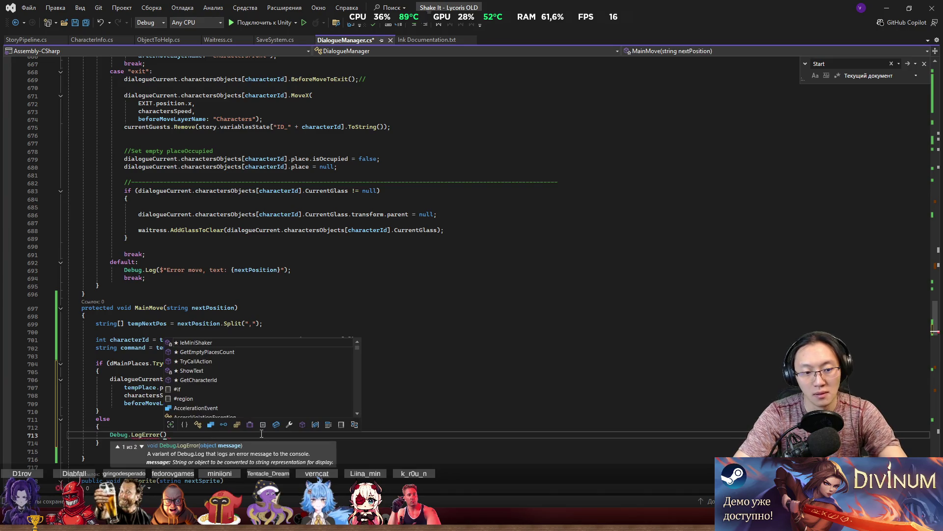
{"action": "type", "text": ");"}
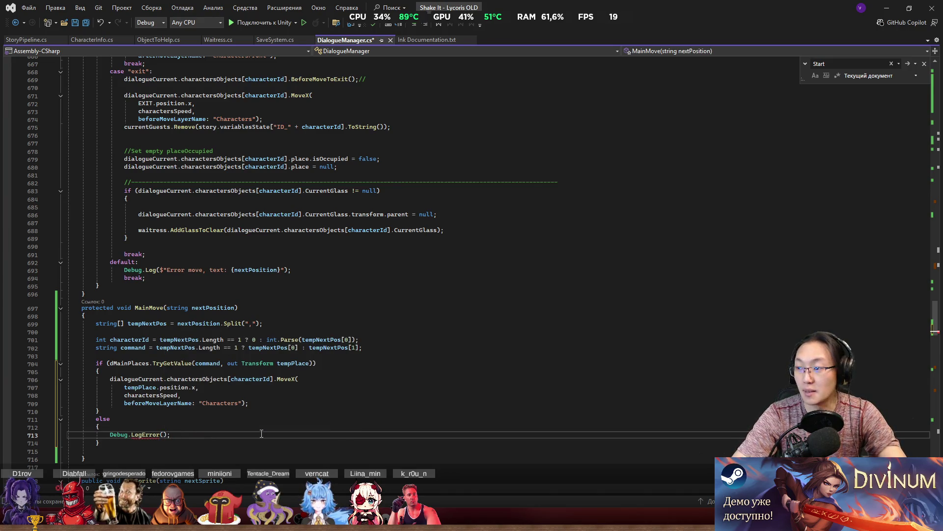
{"action": "key", "text": "Left"}
{"action": "key", "text": "Left"}
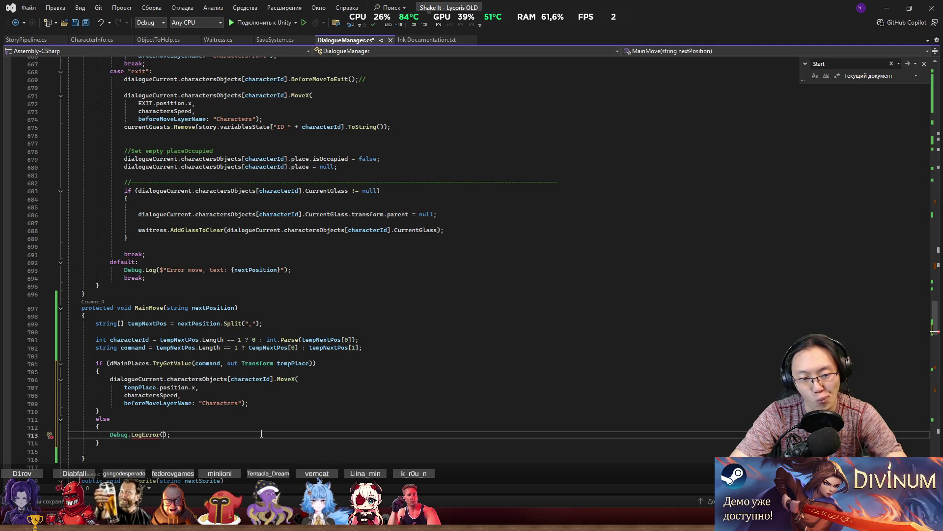
Write the LogError message "There is no place with name".
{"action": "type", "text": "\""}
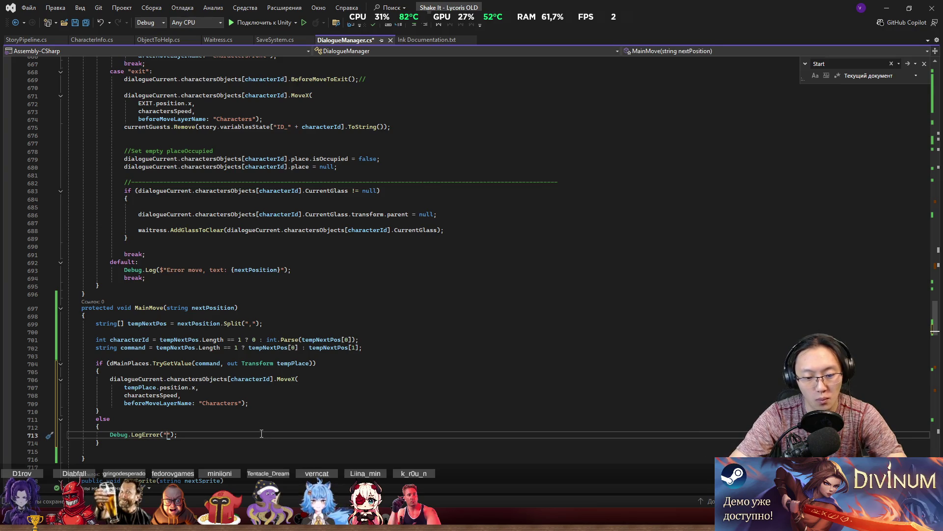
{"action": "type", "text": "T"}
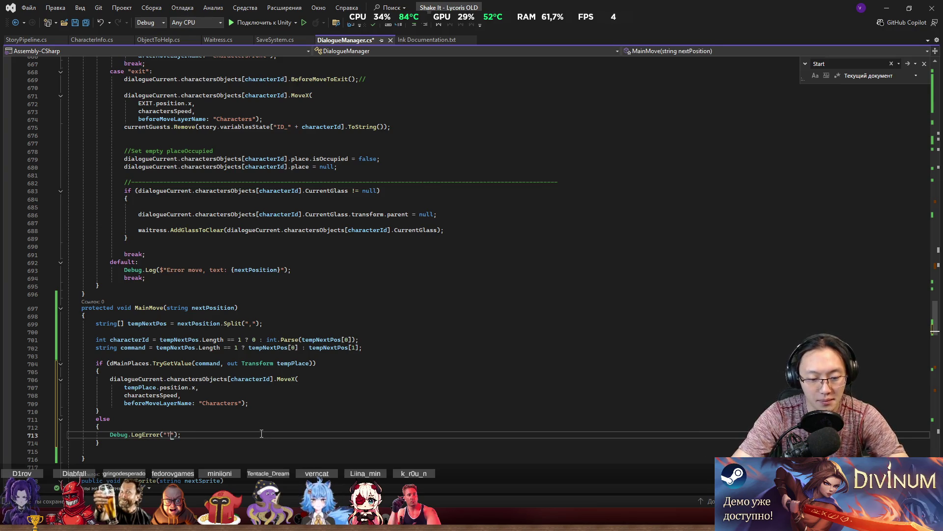
{"action": "type", "text": "here is no"}
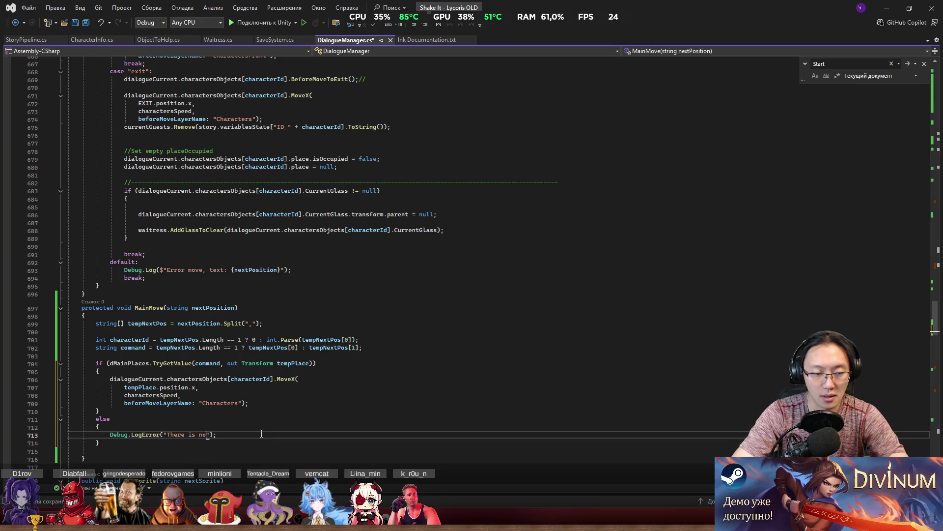
{"action": "type", "text": " pla"}
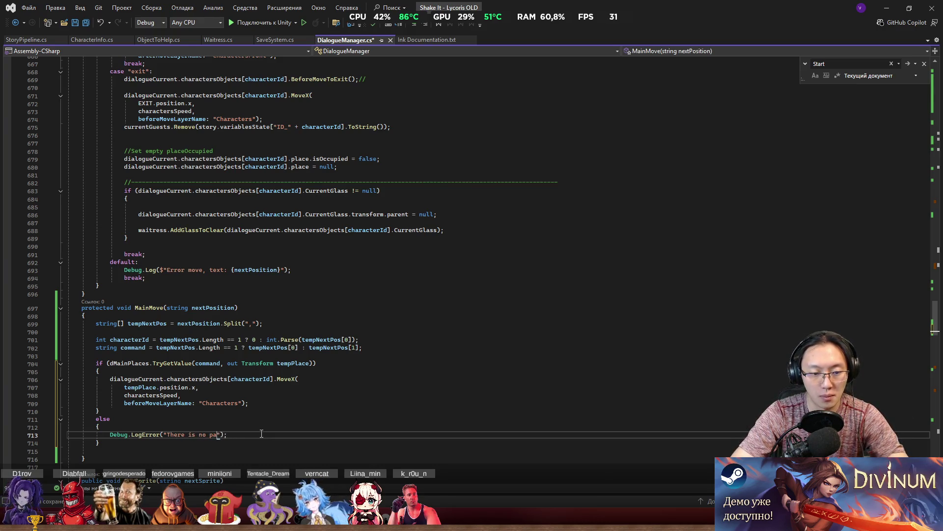
{"action": "type", "text": "ce name"}
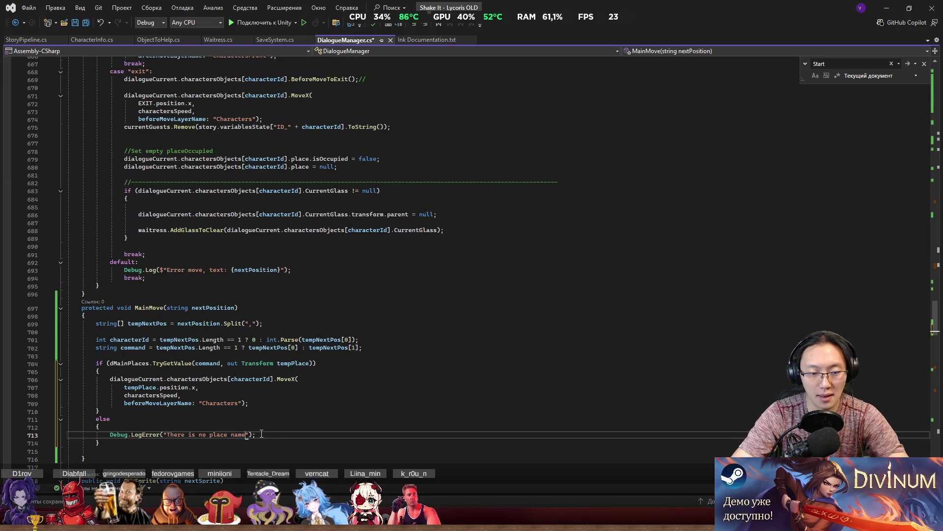
{"action": "key", "text": "BackSpace"}
{"action": "key", "text": "BackSpace"}
{"action": "key", "text": "BackSpace"}
{"action": "type", "text": "with a"}
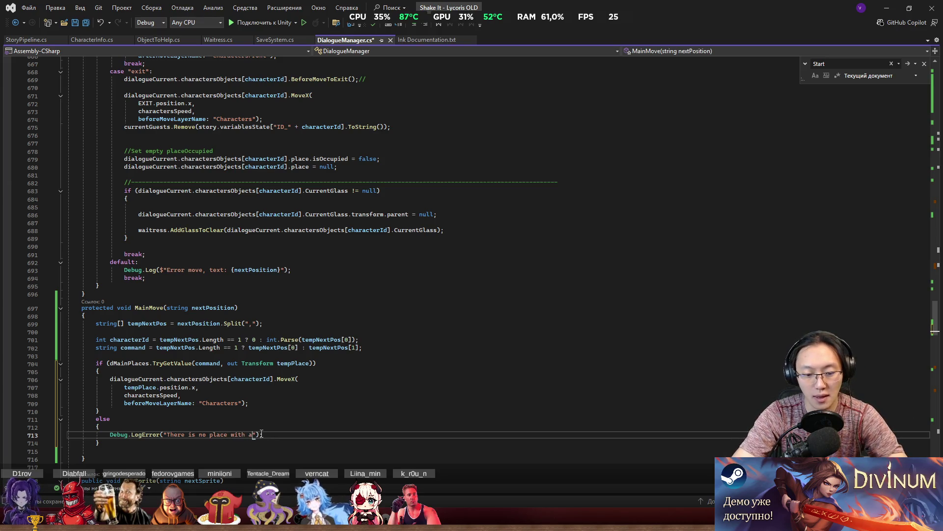
{"action": "key", "text": "BackSpace"}
{"action": "type", "text": "name "}
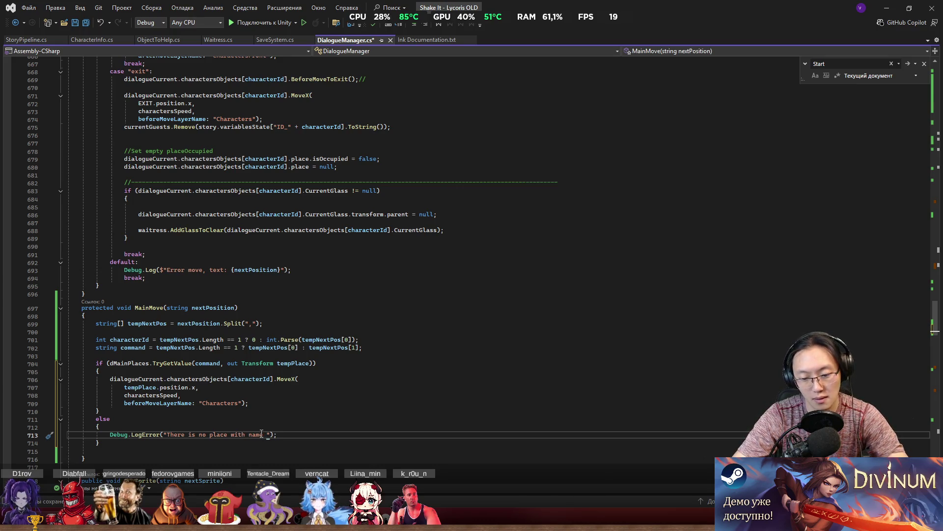
{"action": "type", "text": "\\'"}
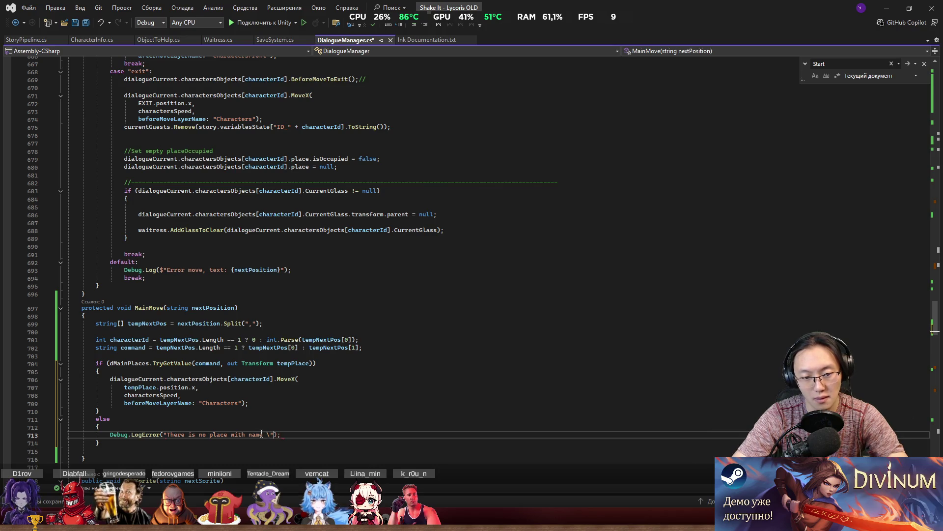
{"action": "type", "text": "\""}
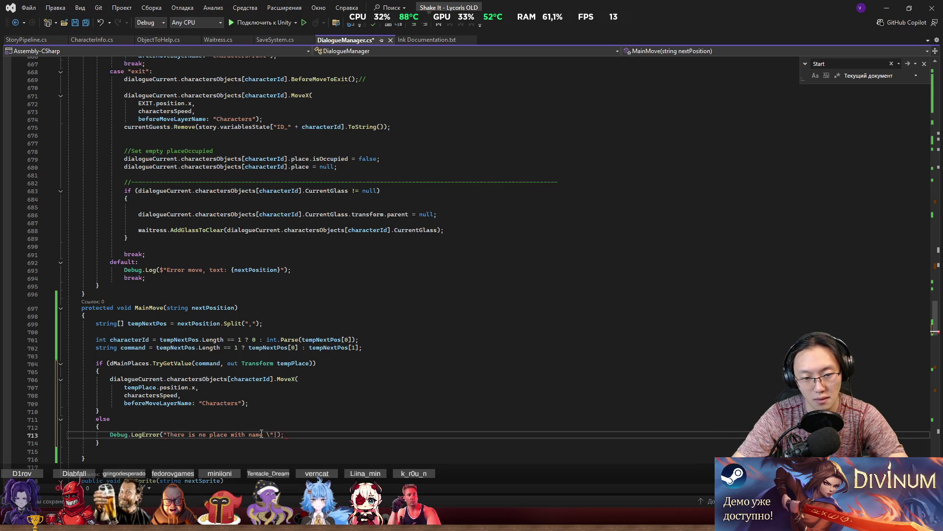
{"action": "key", "text": "BackSpace"}
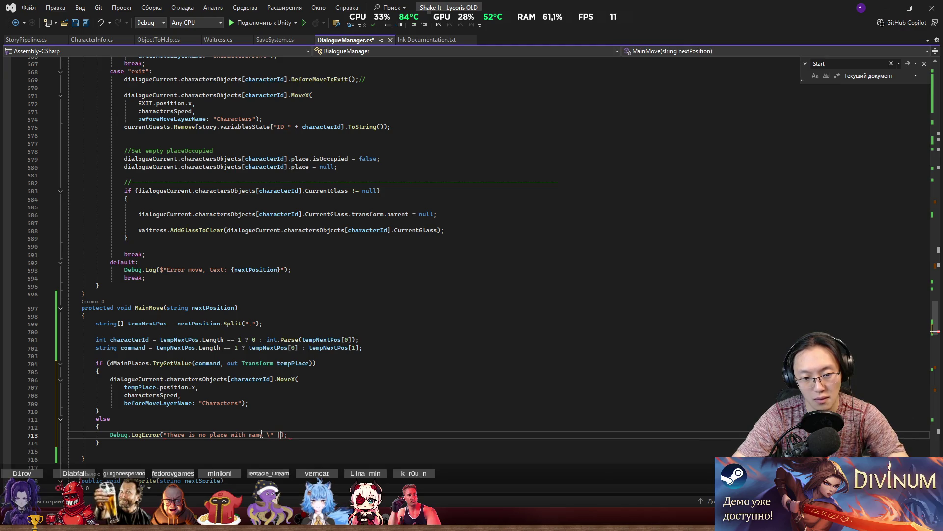
{"action": "key", "text": "BackSpace"}
End the message with a pair of backslash-escaped quotes (\"\").
{"action": "type", "text": "\""}
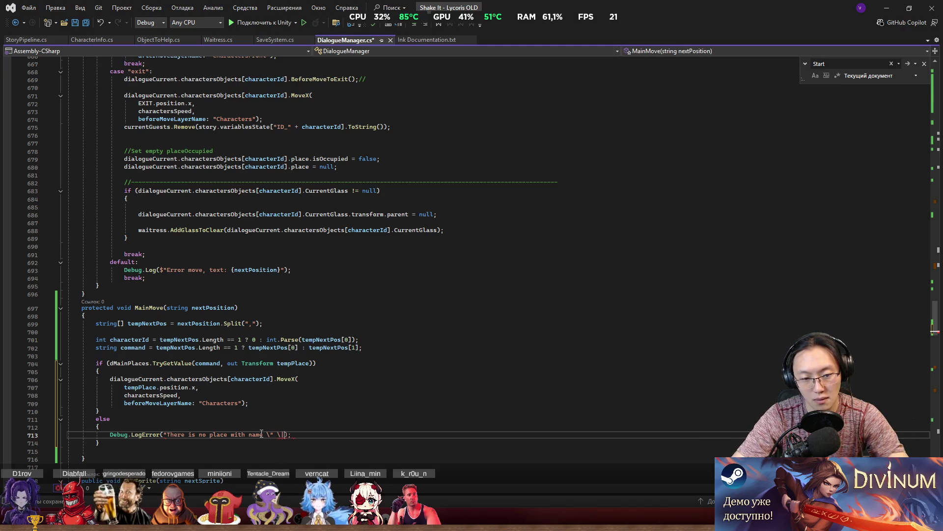
{"action": "key", "text": "BackSpace"}
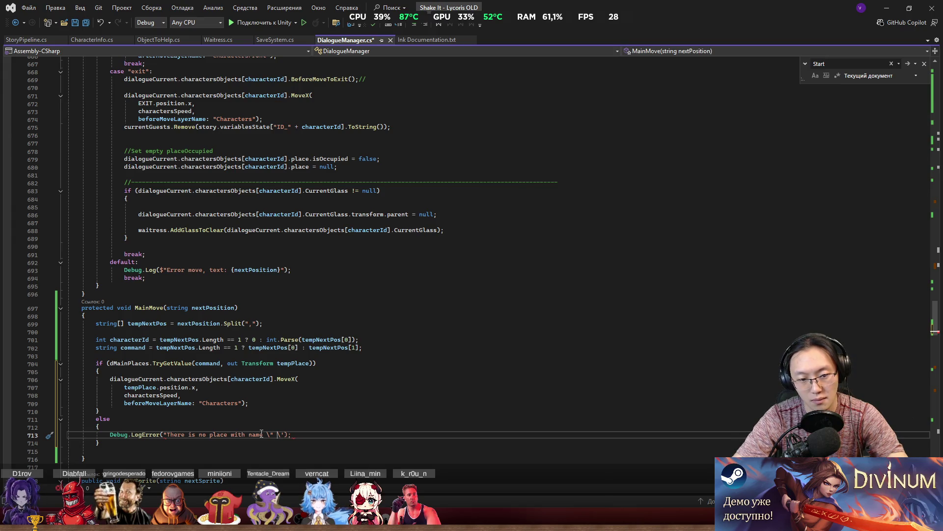
{"action": "key", "text": "Left"}
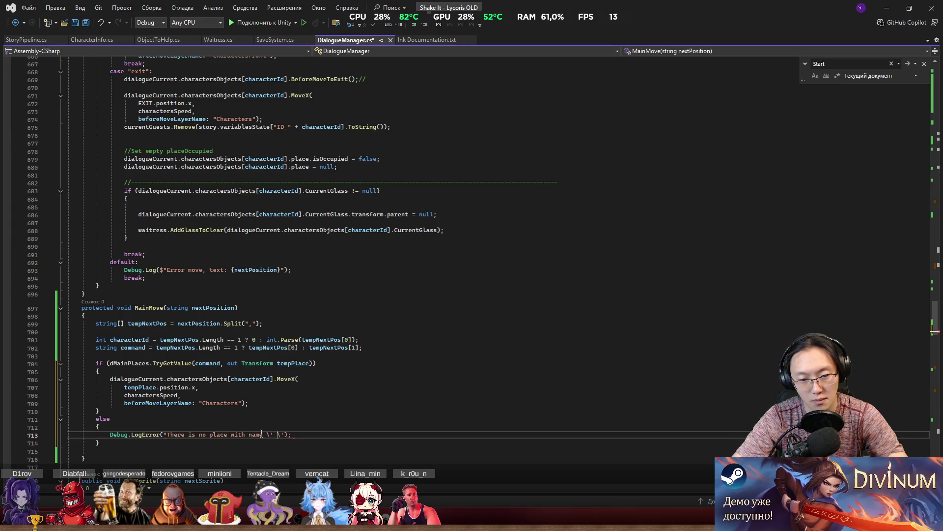
{"action": "type", "text": "\\"}
{"action": "key", "text": "BackSpace"}
{"action": "key", "text": "BackSpace"}
{"action": "key", "text": "BackSpace"}
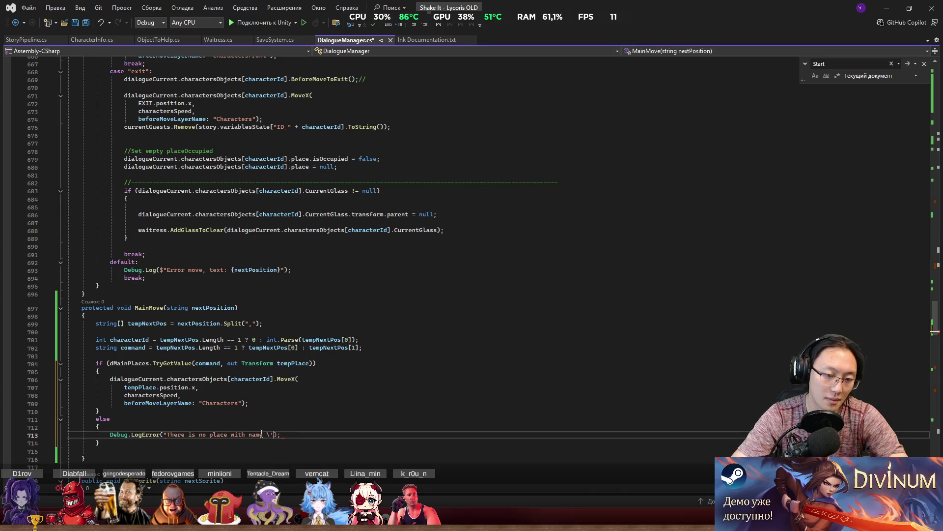
{"action": "type", "text": "\\\\"}
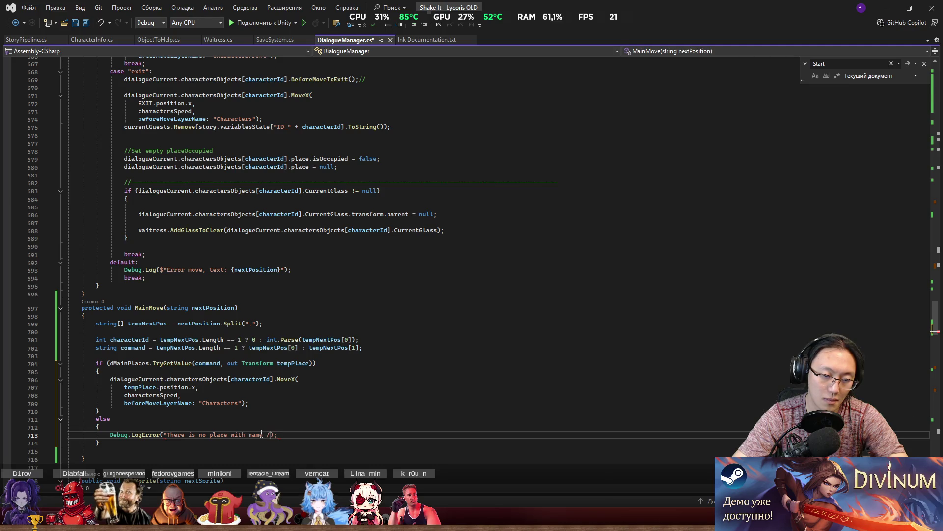
{"action": "key", "text": "BackSpace"}
{"action": "type", "text": "\\n"}
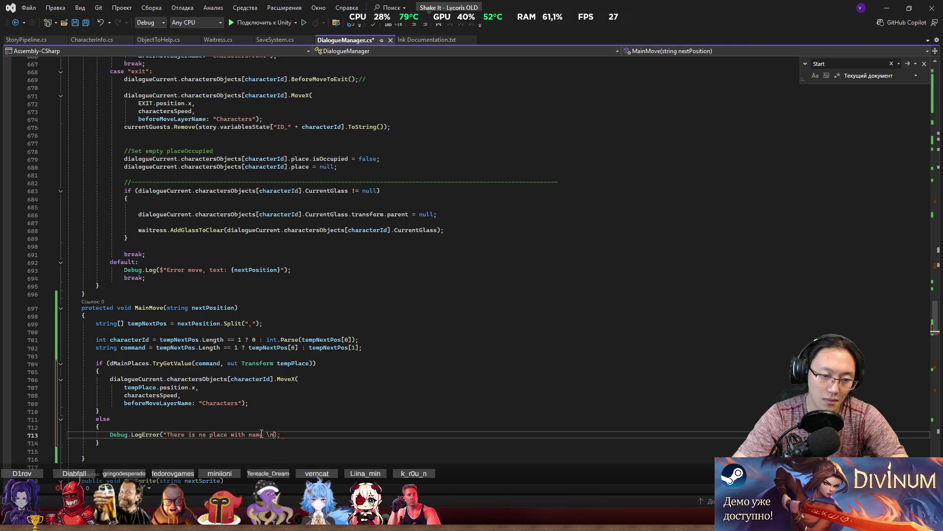
{"action": "type", "text": "\""}
{"action": "type", "text": "\""}
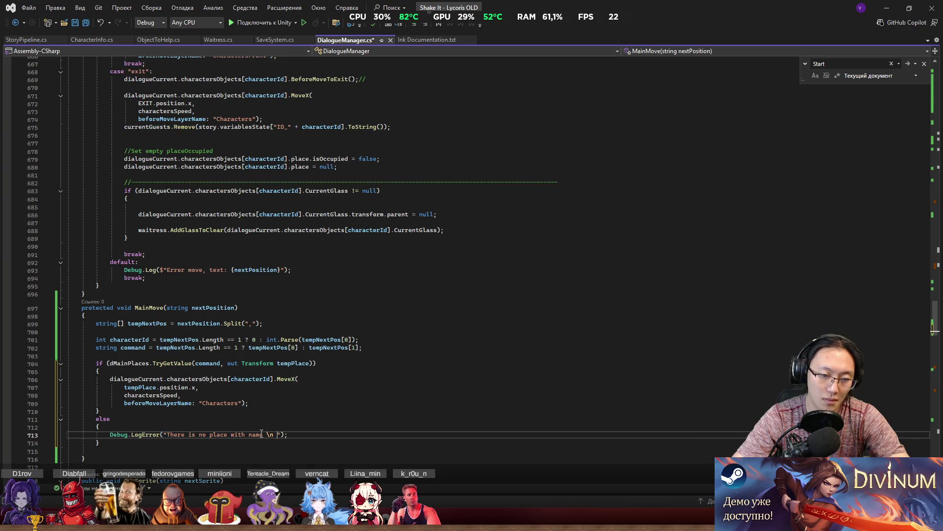
{"action": "key", "text": "Left"}
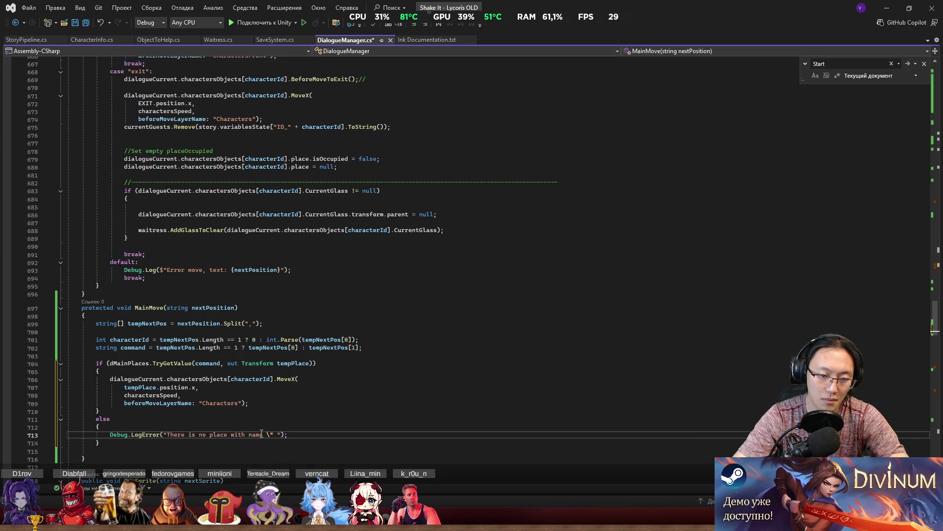
{"action": "key", "text": "Right"}
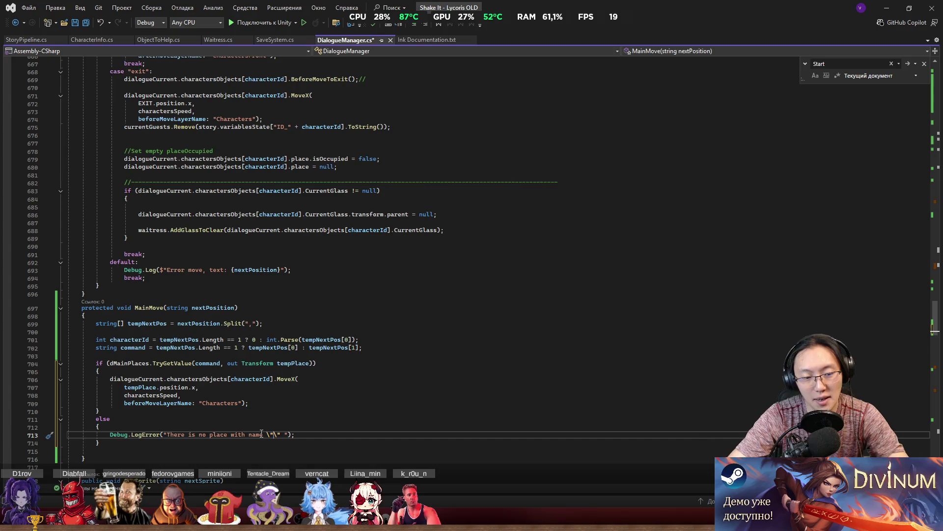
Prefix the message with $ and insert {command} between the escaped quotes.
{"action": "left_click", "coordinate": [164, 434]}
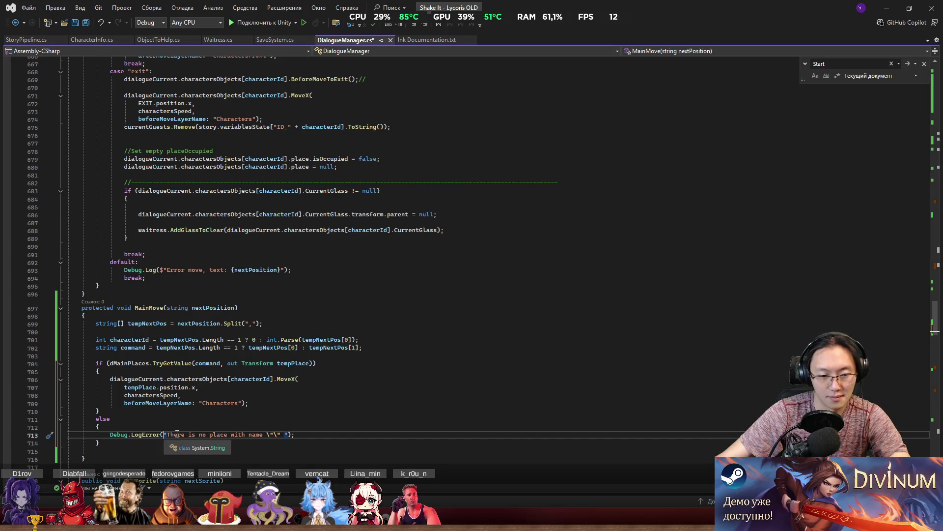
{"action": "type", "text": "$"}
{"action": "left_click", "coordinate": [278, 434]}
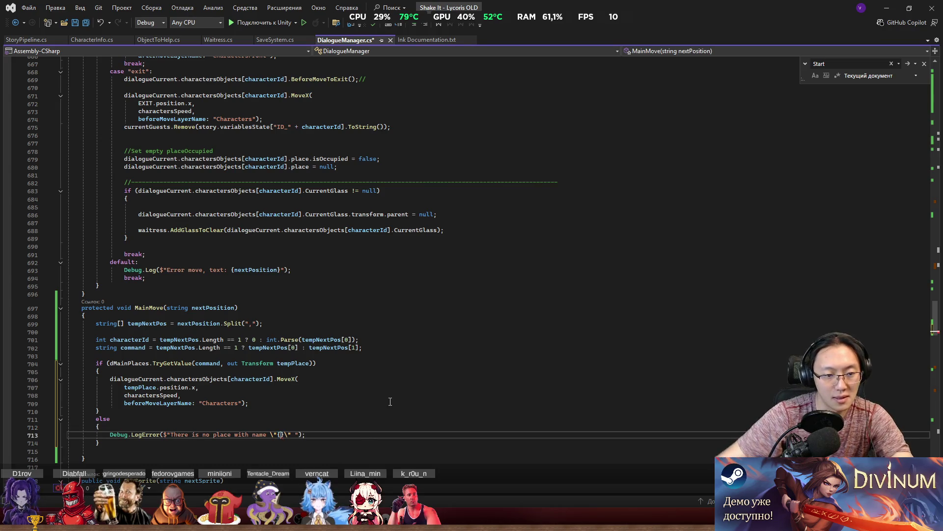
{"action": "type", "text": "com"}
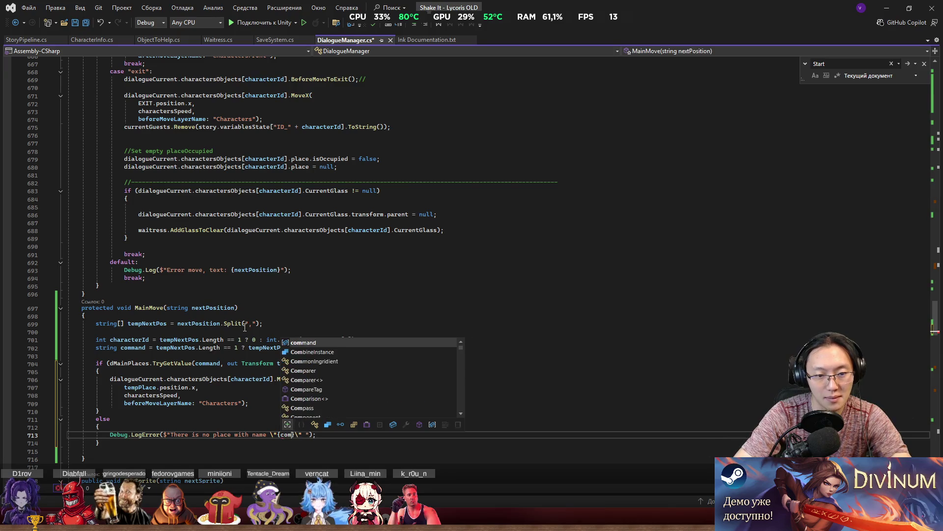
{"action": "key", "text": "Tab"}
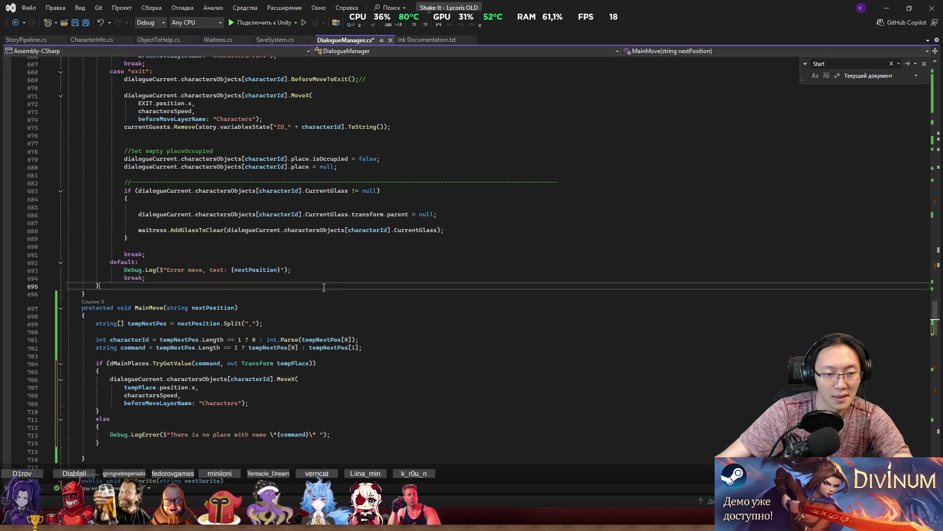
{"action": "left_click", "coordinate": [372, 413]}
{"action": "scroll", "coordinate": [373, 416], "scroll_direction": "down", "scroll_amount": 2}
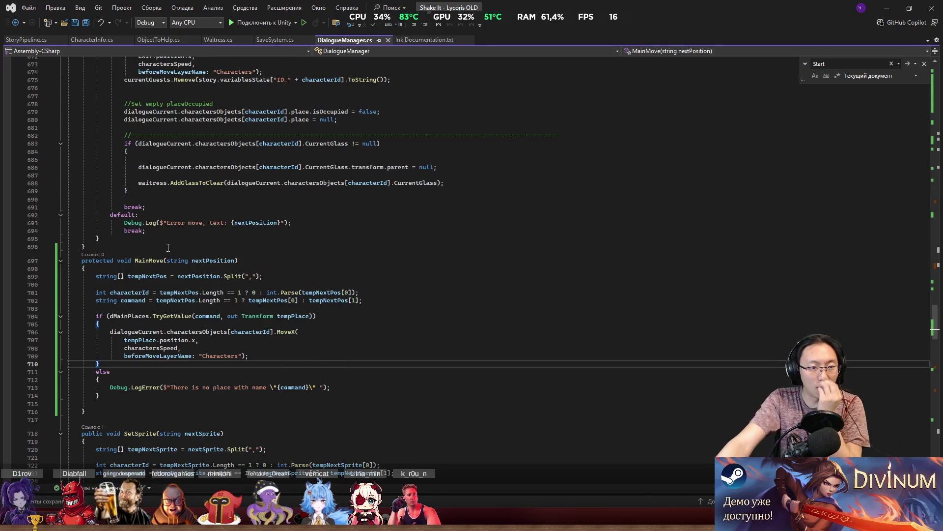
Scroll up to Start()'s command table and place the cursor after the BadCocktail entry.
{"action": "left_click", "coordinate": [149, 260]}
{"action": "scroll", "coordinate": [263, 229], "scroll_direction": "up", "scroll_amount": 8}
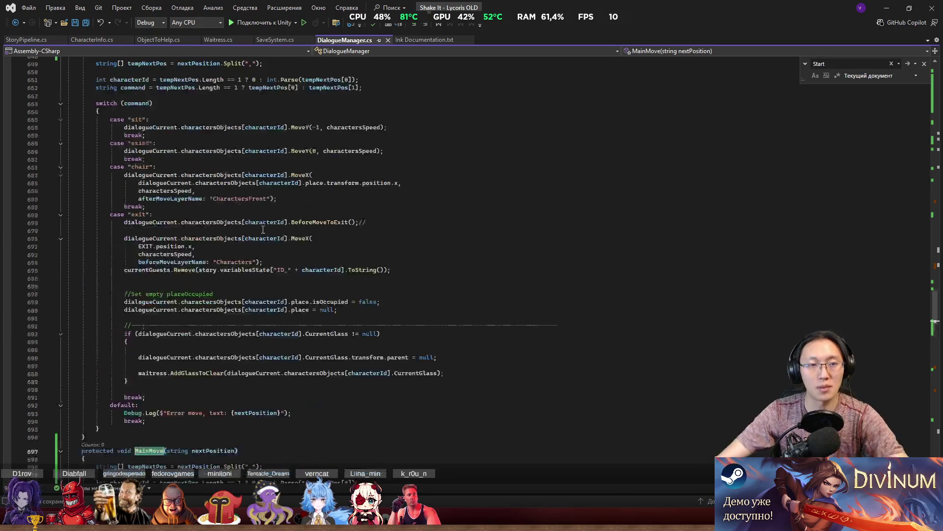
{"action": "scroll", "coordinate": [263, 229], "scroll_direction": "up", "scroll_amount": 20}
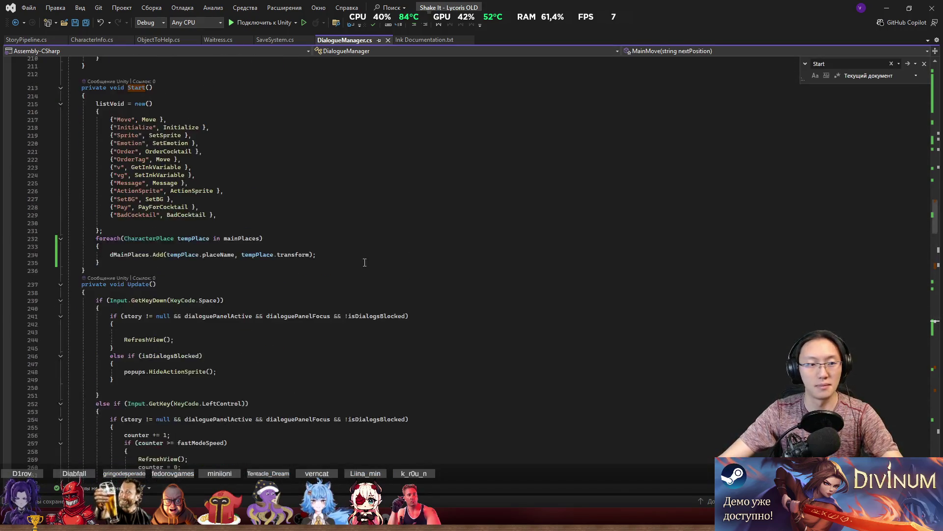
{"action": "scroll", "coordinate": [365, 262], "scroll_direction": "up", "scroll_amount": 7}
{"action": "scroll", "coordinate": [366, 256], "scroll_direction": "down", "scroll_amount": 3}
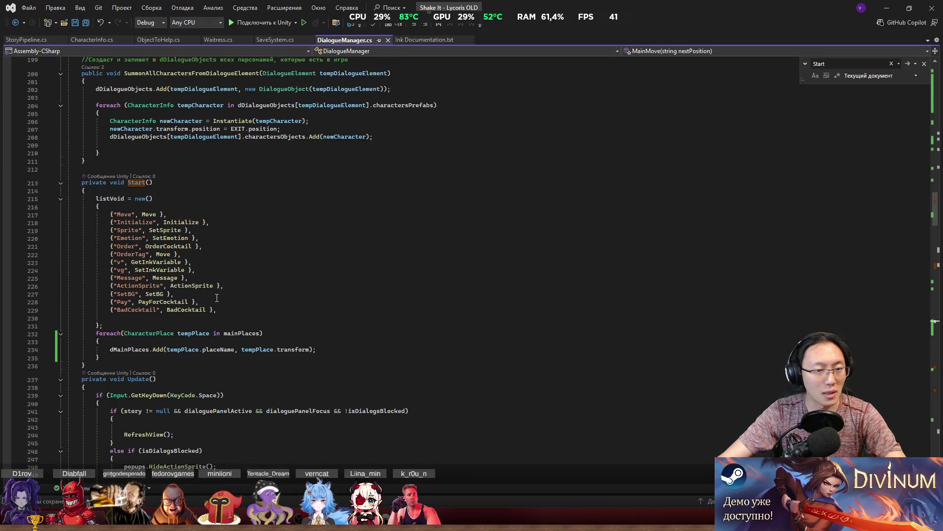
{"action": "left_click", "coordinate": [229, 309]}
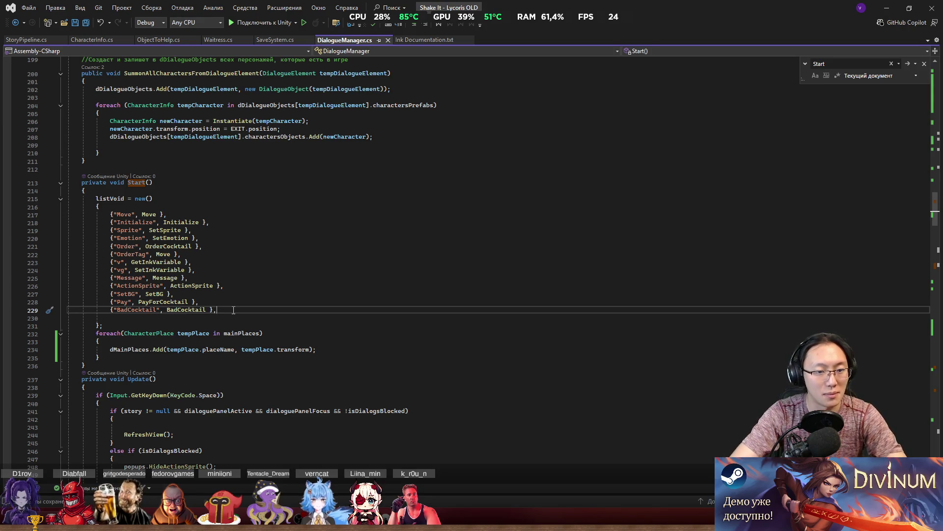
Add a { "MainMove", MainMove } entry to listVoid and save DialogueManager.cs.
{"action": "key", "text": "Return"}
{"action": "type", "text": "{ "}
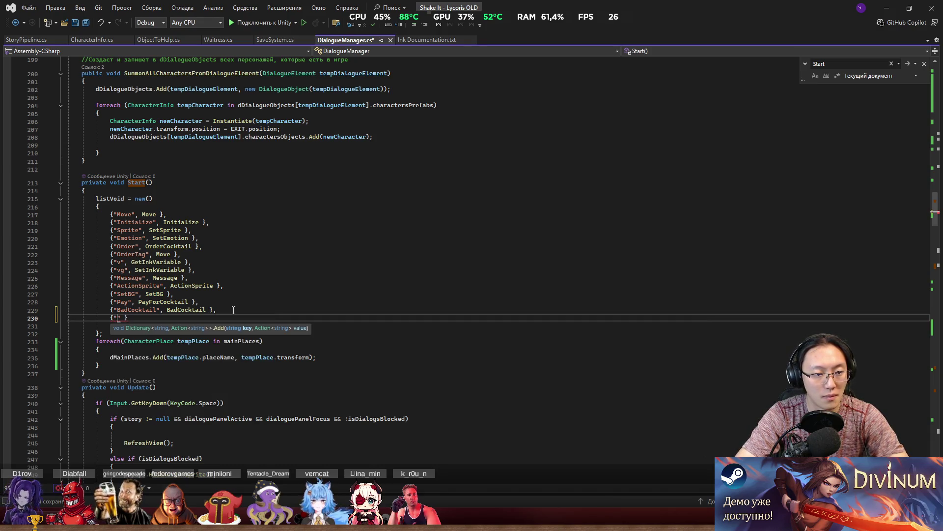
{"action": "type", "text": "MainMove"}
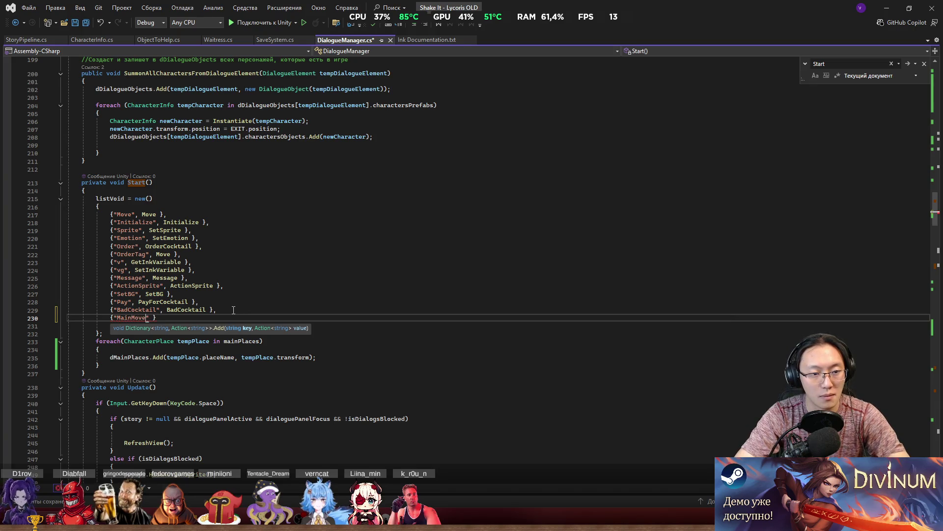
{"action": "type", "text": "\", MainMove"}
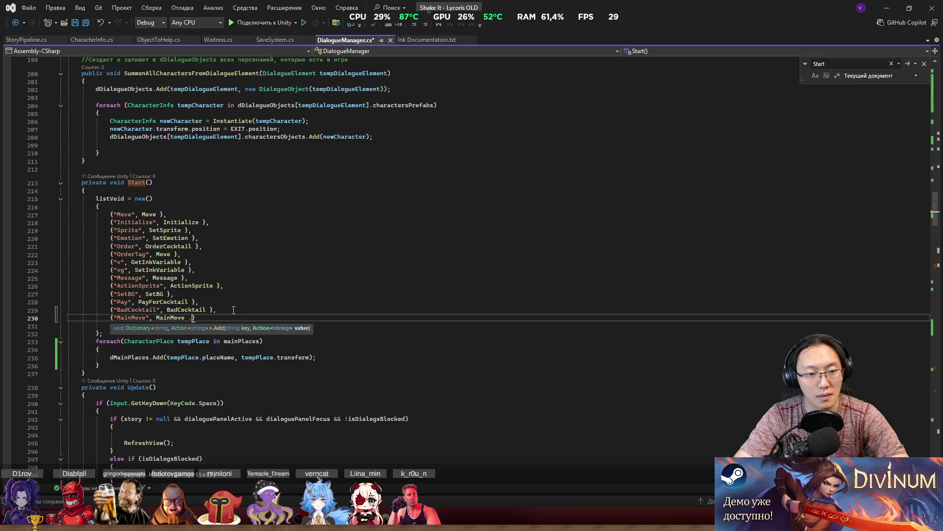
{"action": "type", "text": "."}
{"action": "key", "text": "BackSpace"}
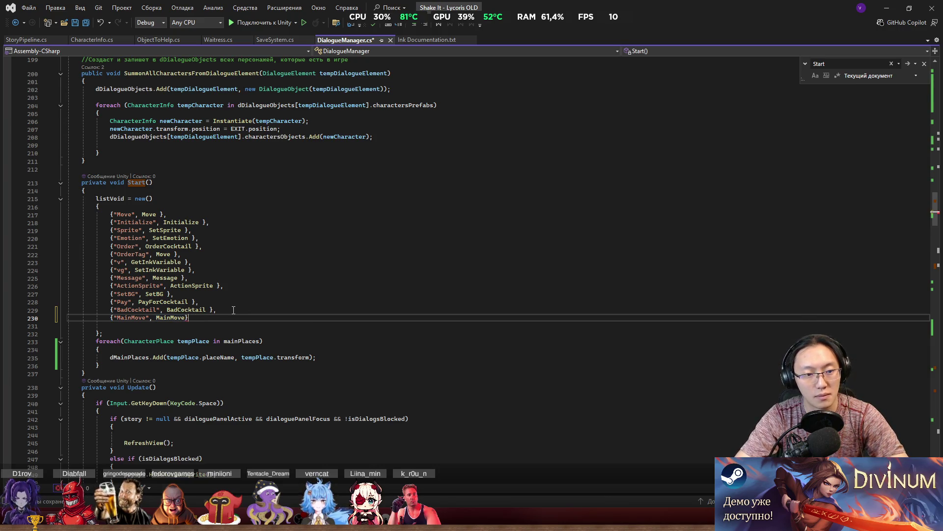
{"action": "type", "text": ","}
{"action": "key", "text": "ctrl+s"}
Switch to the TestMain.ink story in Inky.
{"action": "left_click", "coordinate": [306, 286]}
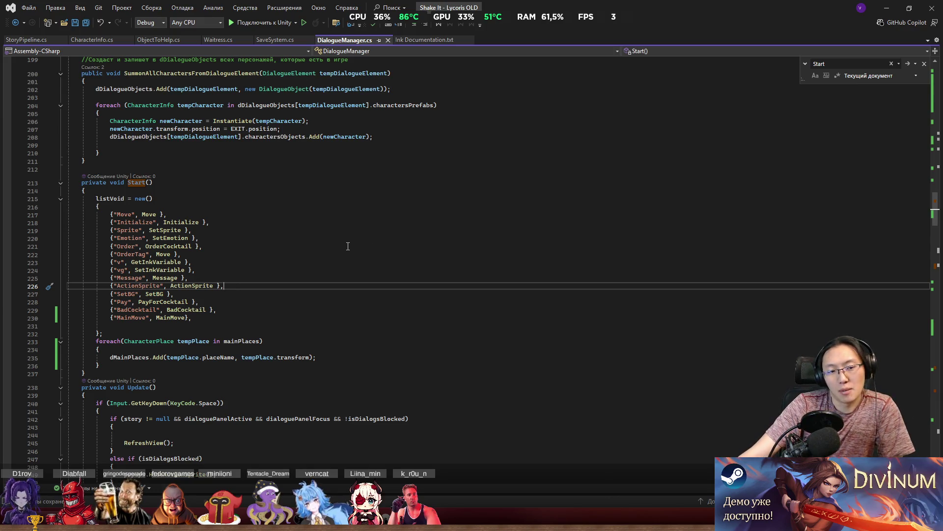
{"action": "scroll", "coordinate": [361, 271], "scroll_direction": "down", "scroll_amount": 12}
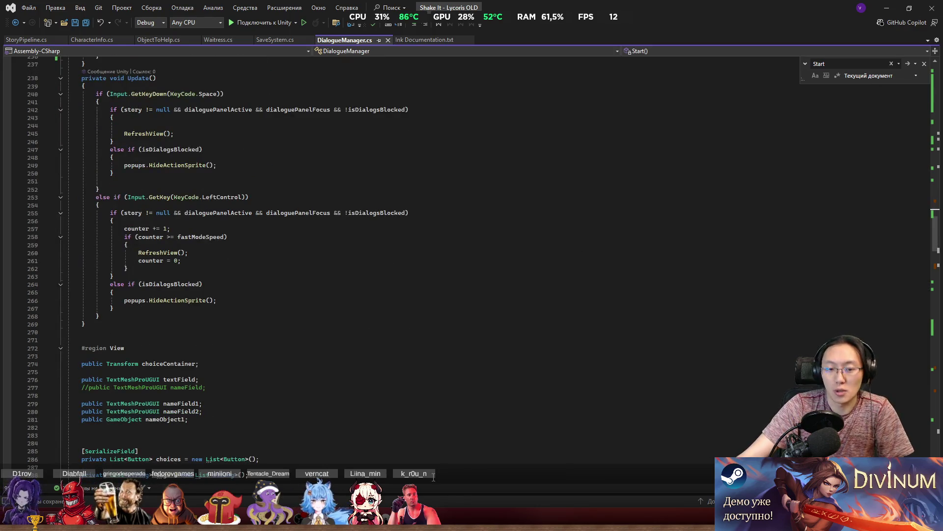
{"action": "key", "text": "alt+Tab"}
Add the line 'Идёт на своё место' below the 'Ты чё пёс' line.
{"action": "scroll", "coordinate": [338, 338], "scroll_direction": "up", "scroll_amount": 3}
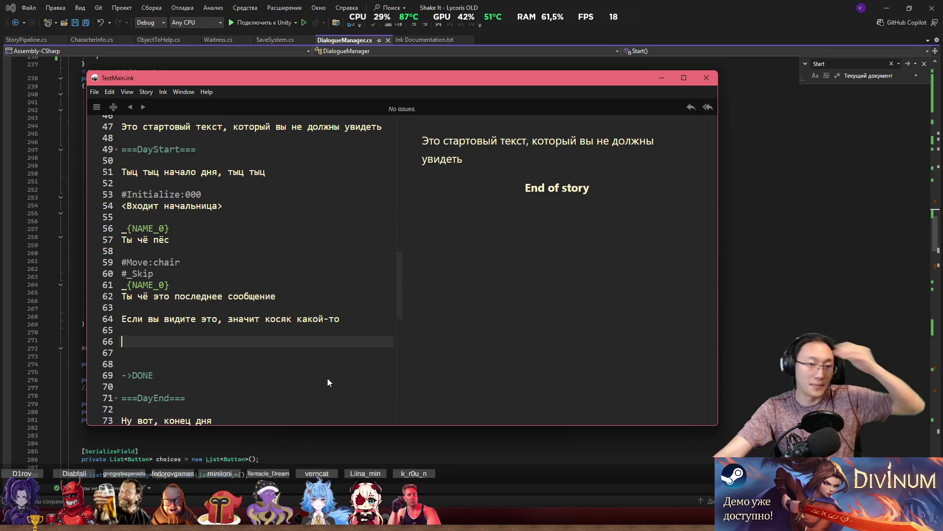
{"action": "left_click", "coordinate": [211, 253]}
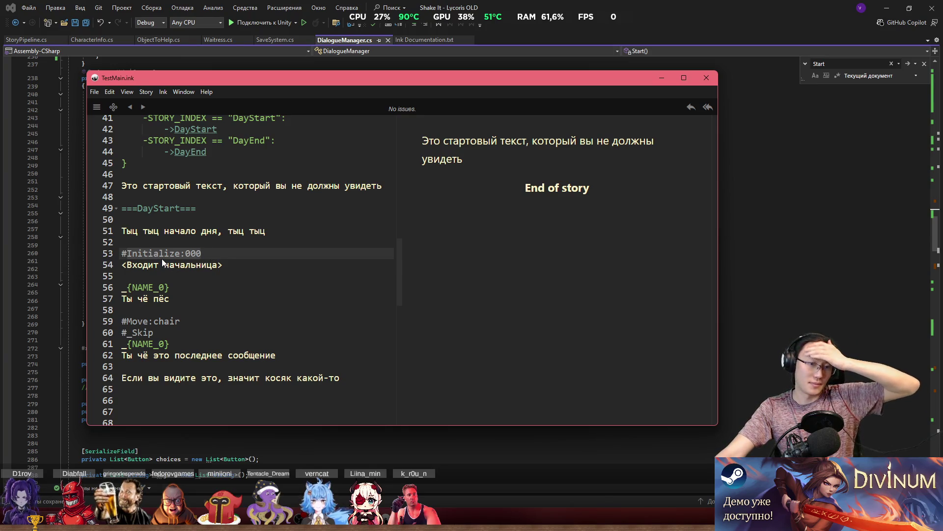
{"action": "left_click", "coordinate": [178, 306]}
{"action": "left_click", "coordinate": [191, 298]}
{"action": "key", "text": "Return"}
{"action": "key", "text": "Return"}
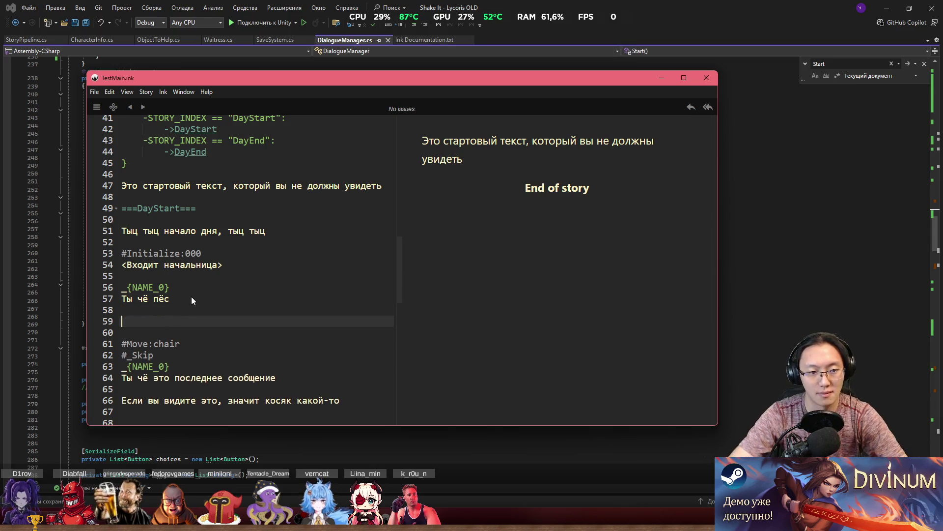
{"action": "type", "text": "_"}
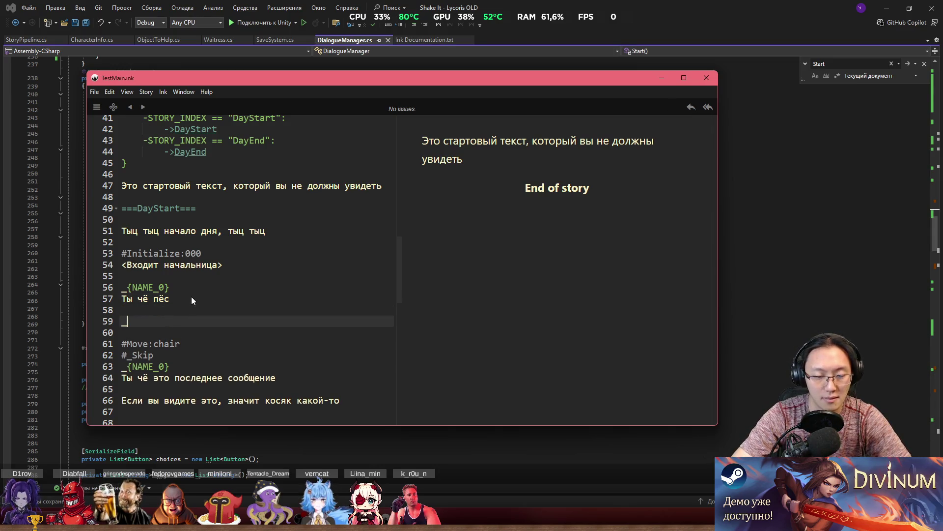
{"action": "key", "text": "BackSpace"}
{"action": "type", "text": "Идёт"}
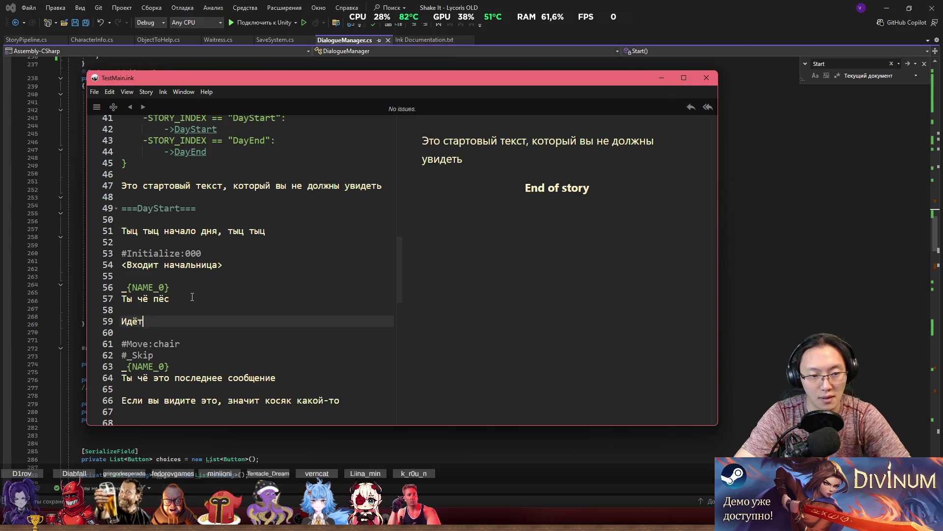
{"action": "type", "text": " на своё место"}
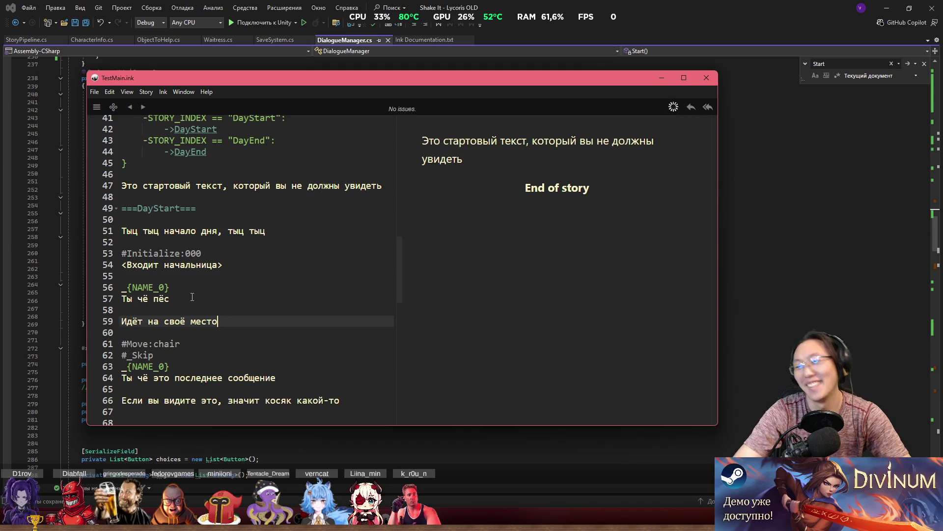
Insert the tag #MainMove:lynn_place on a new line above it.
{"action": "key", "text": "Home"}
{"action": "key", "text": "Return"}
{"action": "key", "text": "Up"}
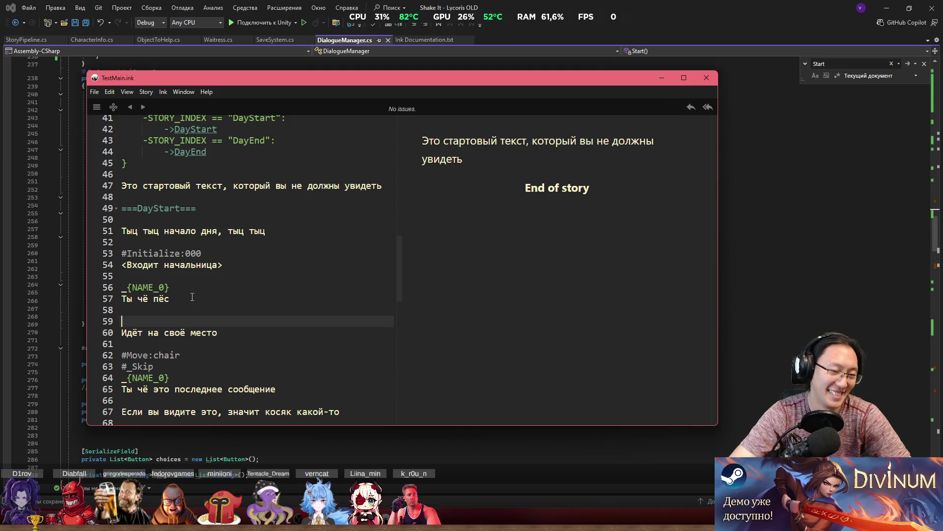
{"action": "type", "text": "ve"}
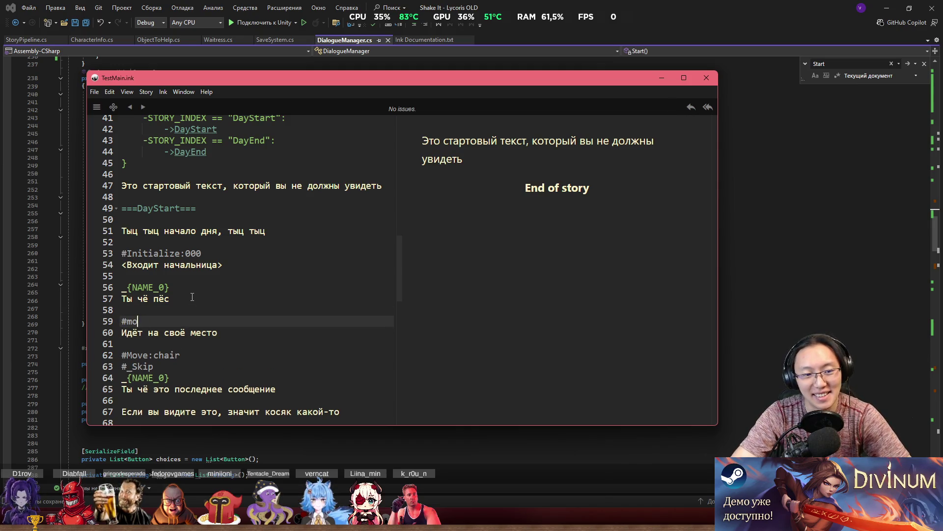
{"action": "key", "text": "BackSpace"}
{"action": "key", "text": "BackSpace"}
{"action": "key", "text": "BackSpace"}
{"action": "type", "text": "pve"}
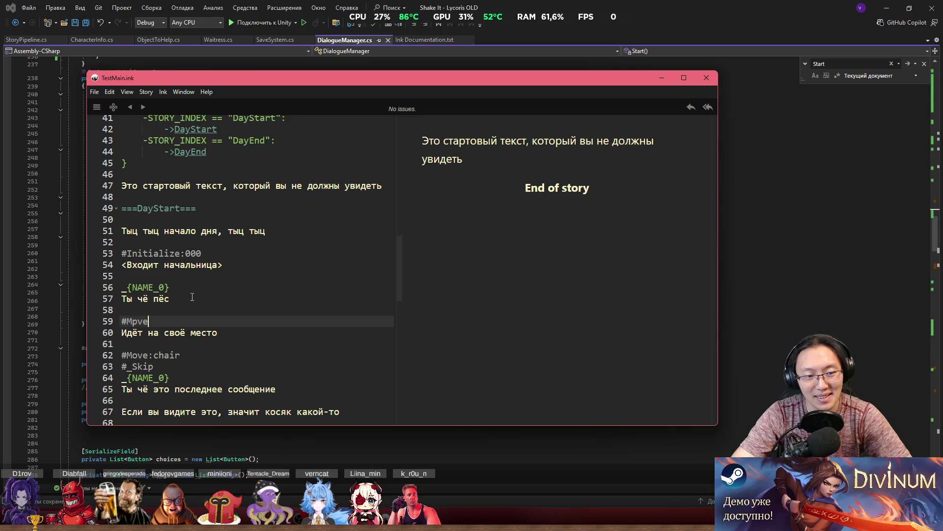
{"action": "key", "text": "BackSpace"}
{"action": "key", "text": "BackSpace"}
{"action": "key", "text": "BackSpace"}
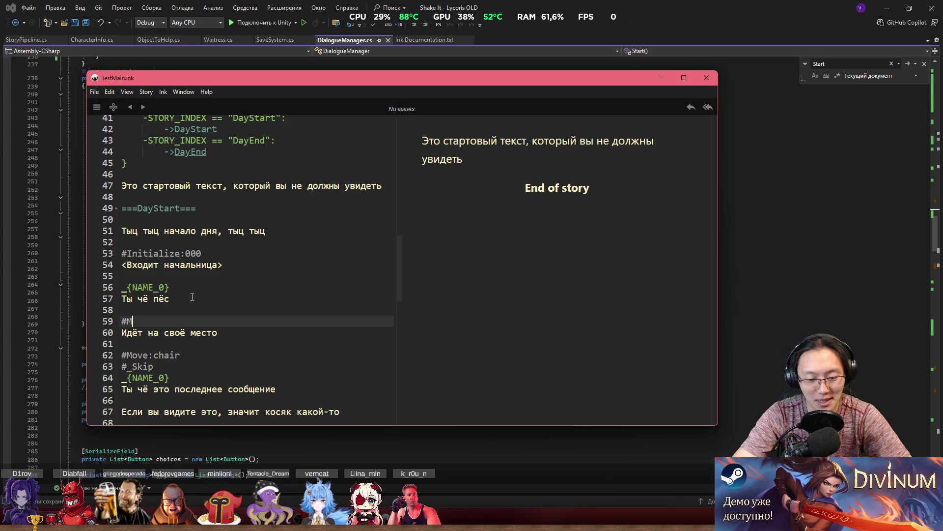
{"action": "type", "text": "ainMove:k"}
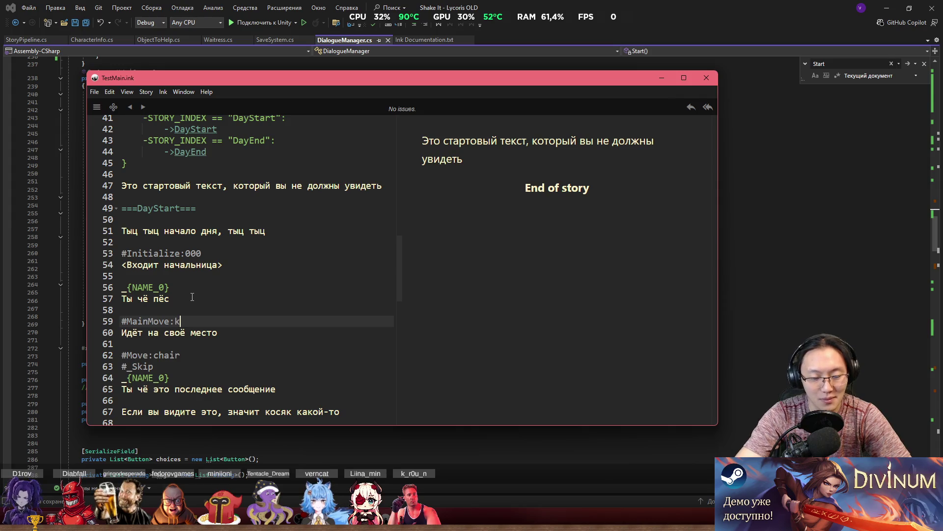
{"action": "key", "text": "BackSpace"}
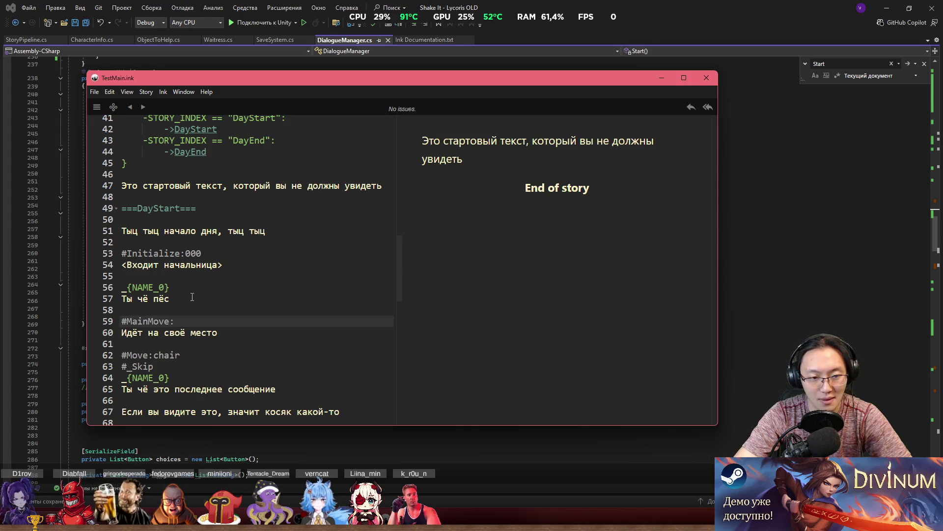
{"action": "type", "text": "lynn_"}
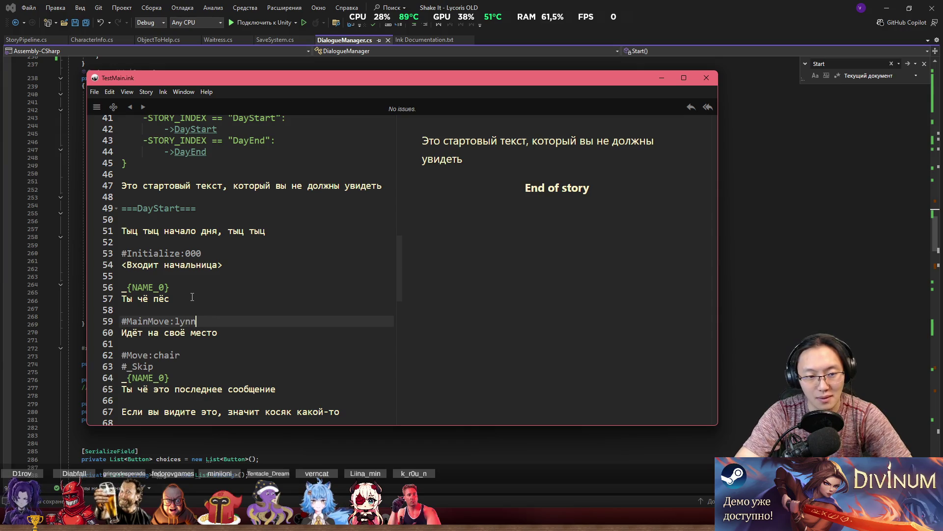
{"action": "type", "text": "place"}
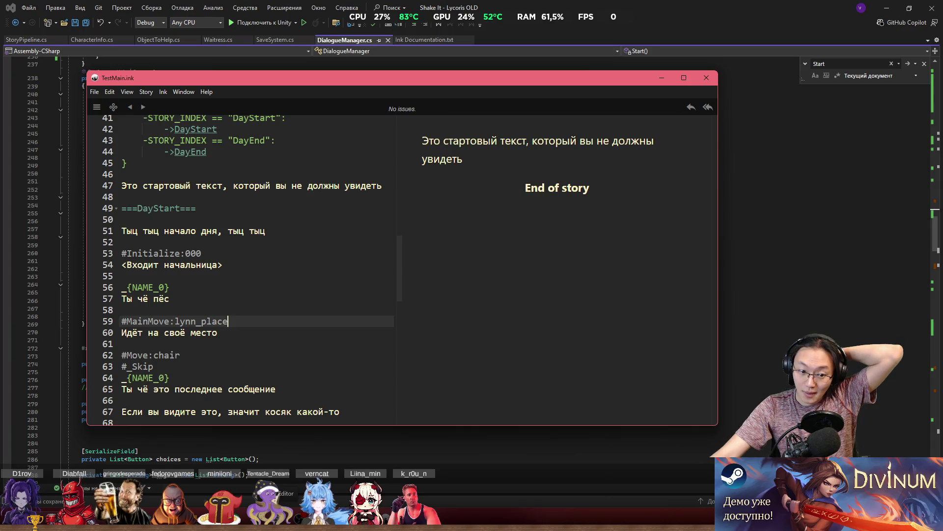
{"action": "mouse_move", "coordinate": [212, 527]}
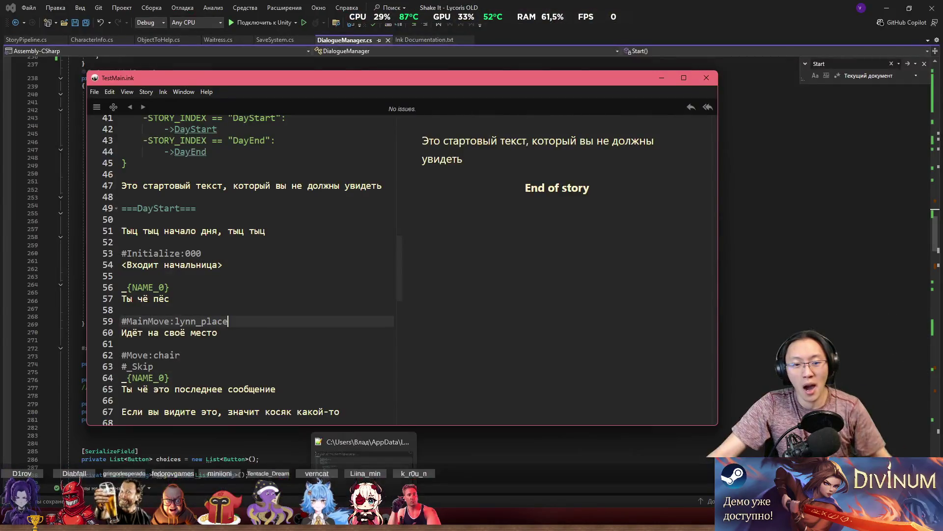
Switch to Unity to check that Lynn's place is named for_lynn.
{"action": "left_click", "coordinate": [255, 527]}
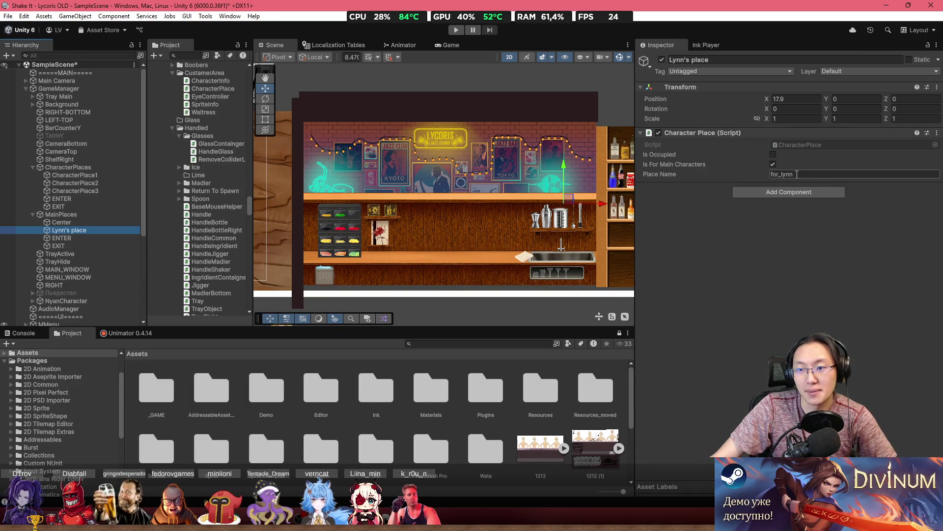
Change the Inky tag to #MainMove:for_lynn.
{"action": "key", "text": "alt+Tab"}
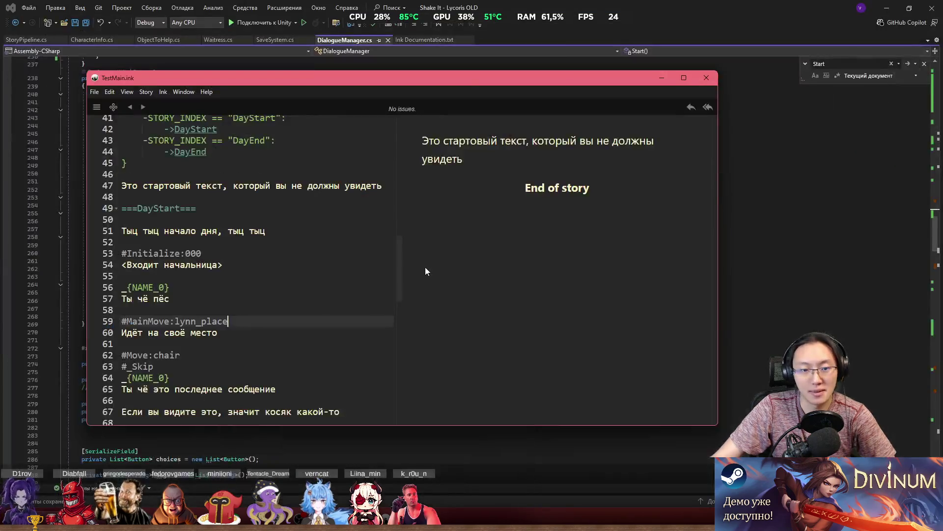
{"action": "double_click", "coordinate": [203, 323]}
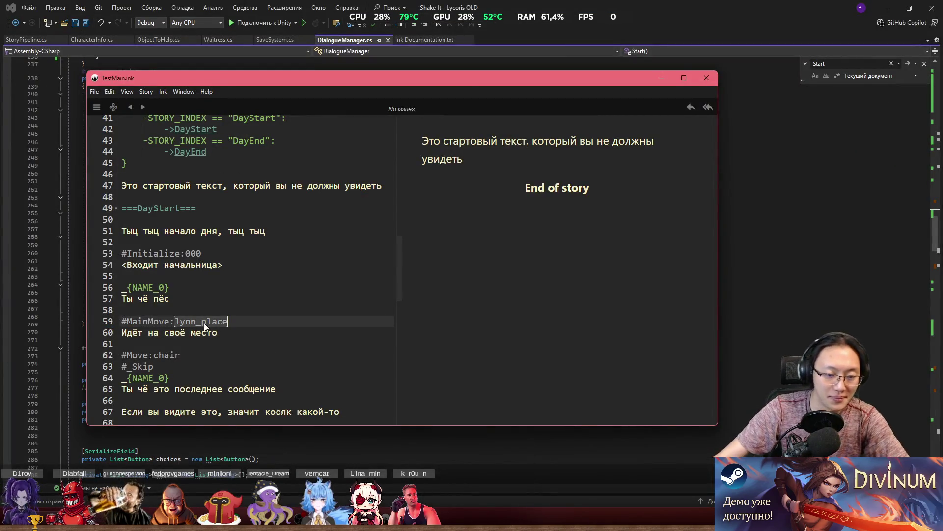
{"action": "type", "text": "for_lynn"}
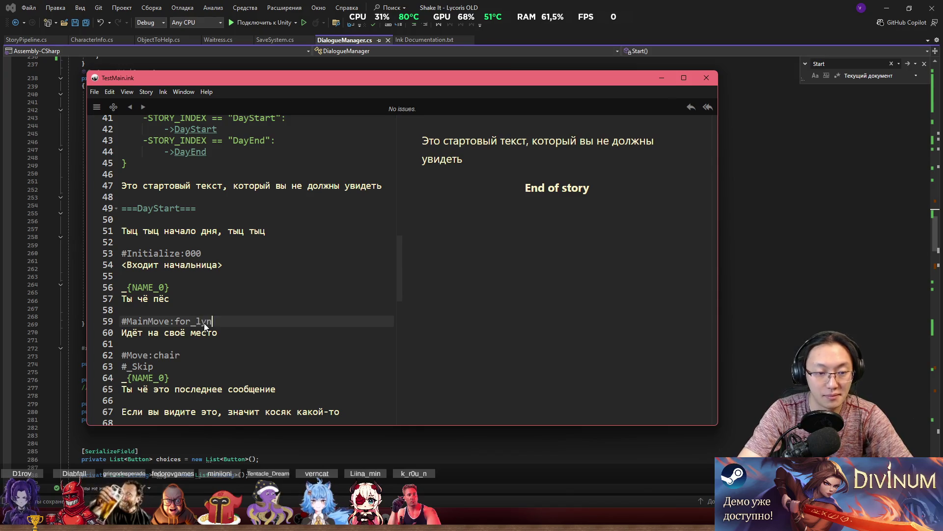
{"action": "left_click", "coordinate": [288, 254]}
Delete the #Move:chair tag and go back to Unity.
{"action": "left_click", "coordinate": [298, 334]}
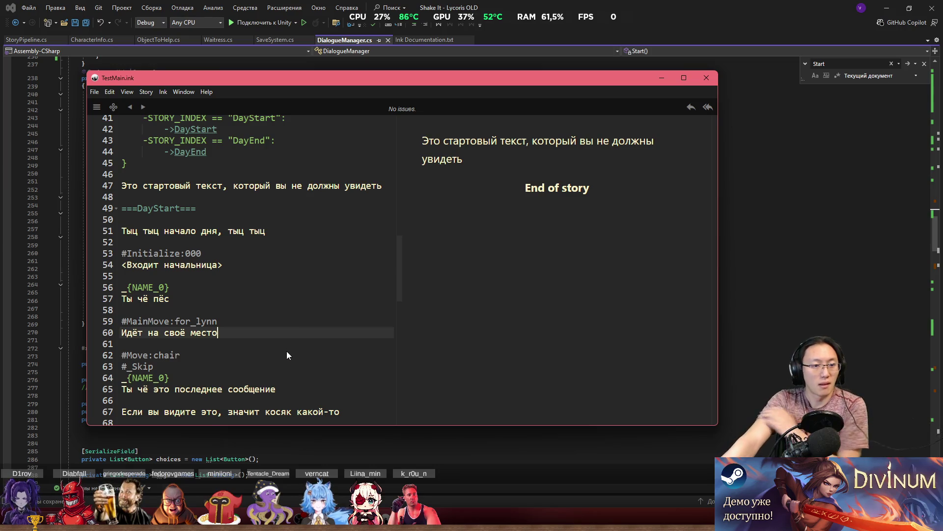
{"action": "left_click_drag", "start_coordinate": [287, 351], "coordinate": [244, 344]}
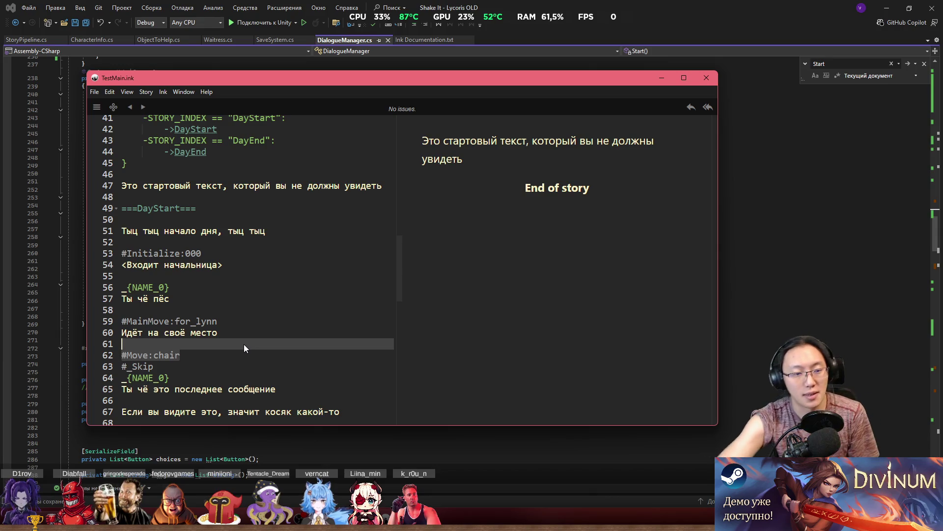
{"action": "key", "text": "Delete"}
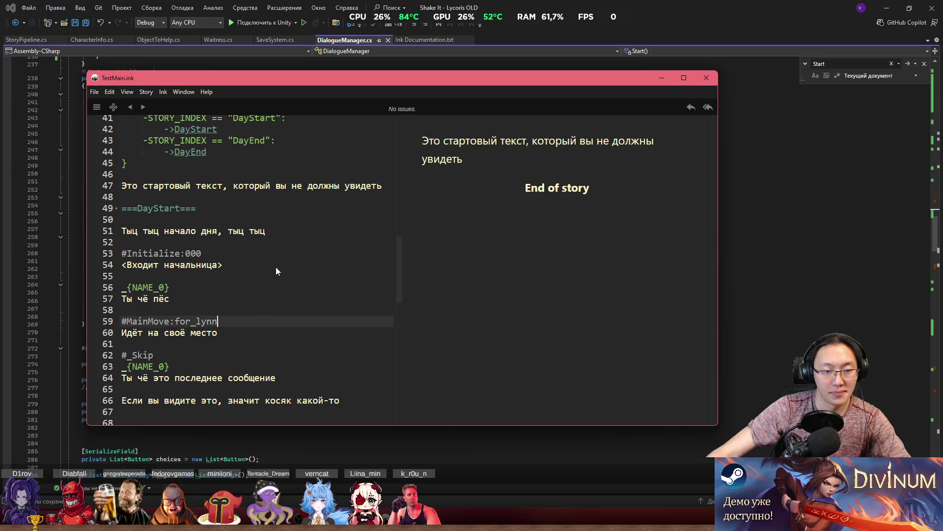
{"action": "left_click", "coordinate": [273, 173]}
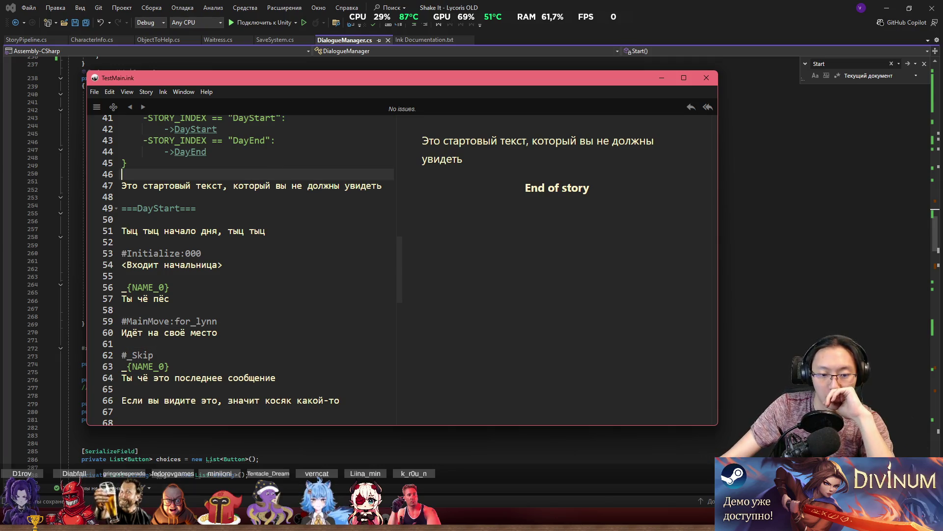
{"action": "key", "text": "alt+Tab"}
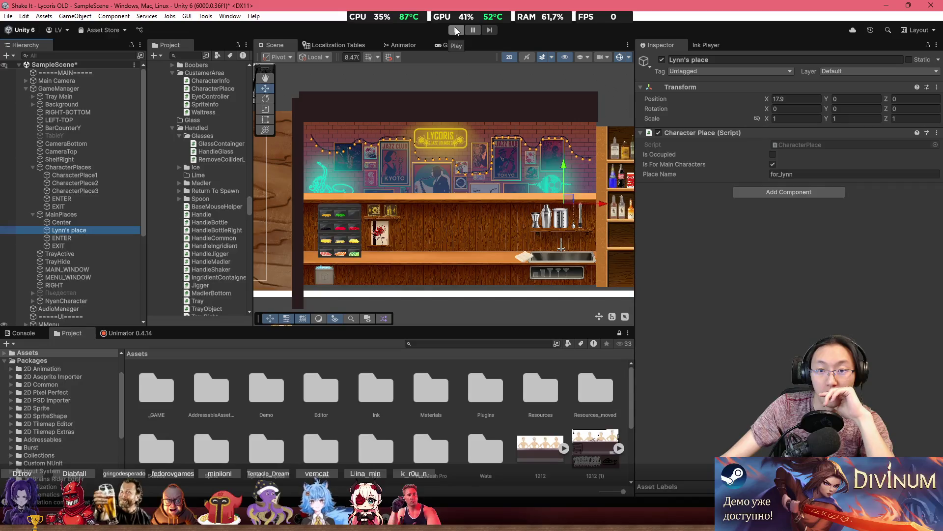
Play from a notebook and advance the dialogue to 'Идёт на своё место' with the Console showing.
{"action": "left_click", "coordinate": [455, 30]}
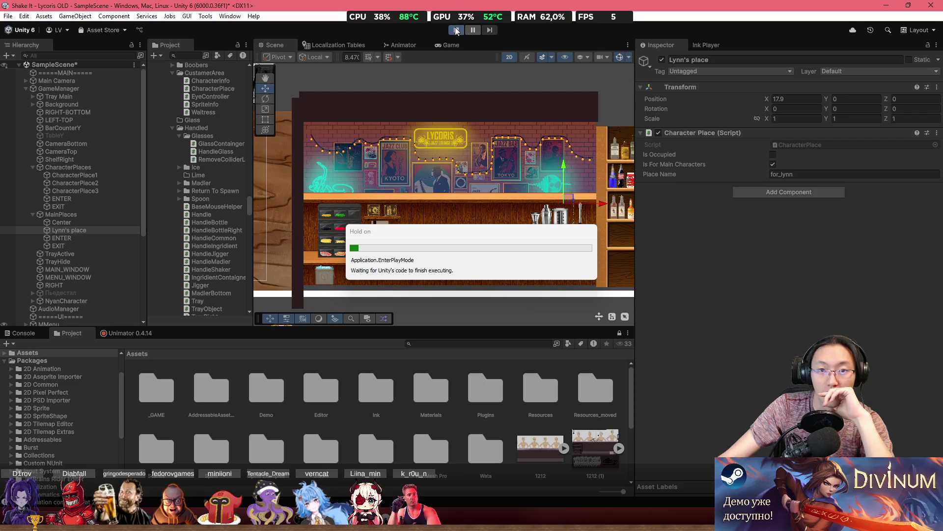
{"action": "left_click", "coordinate": [327, 206]}
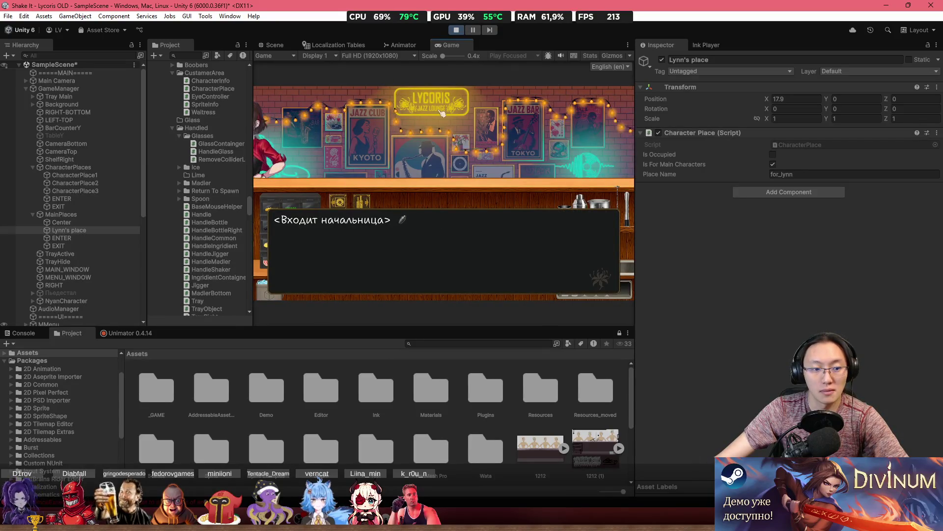
{"action": "left_click", "coordinate": [23, 333]}
{"action": "scroll", "coordinate": [319, 409], "scroll_direction": "down", "scroll_amount": 5}
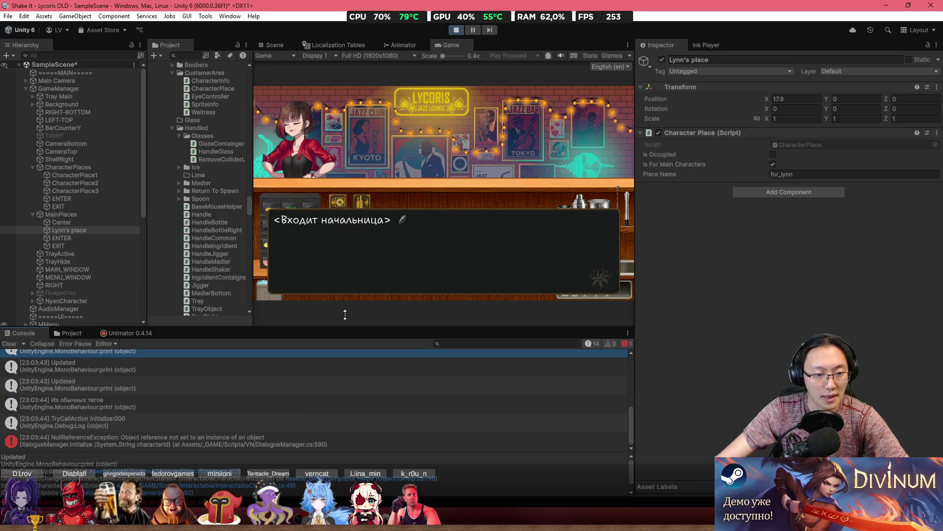
{"action": "left_click", "coordinate": [443, 178]}
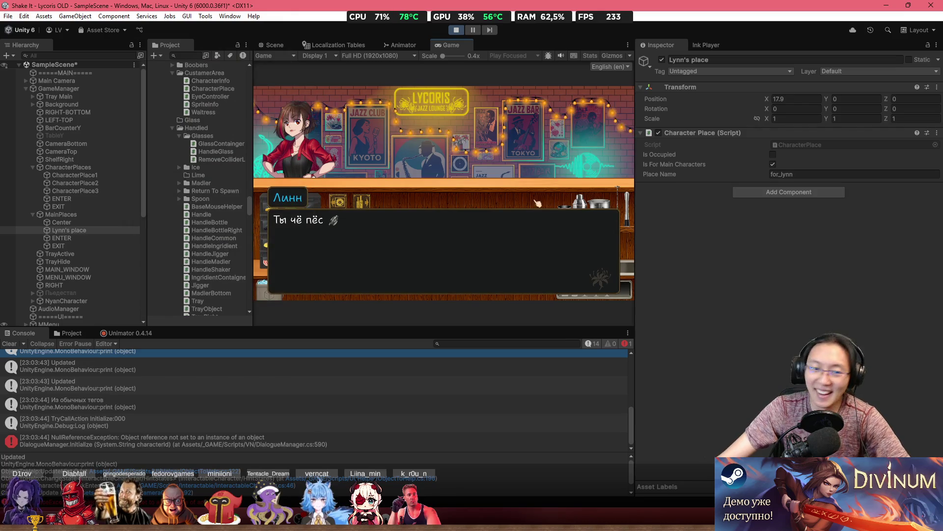
{"action": "left_click", "coordinate": [375, 216]}
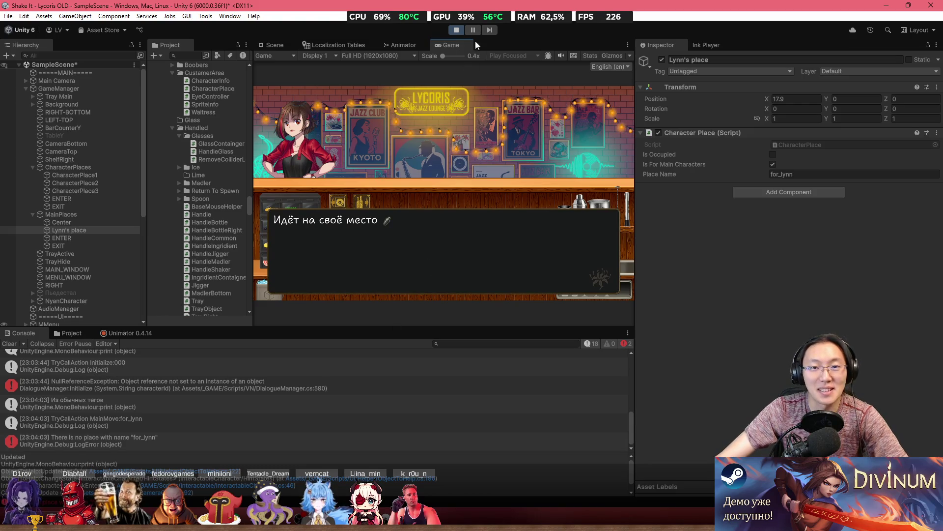
Stop play, drag Lynn's place and Center into GameManager's Main Places list, and replay.
{"action": "left_click", "coordinate": [456, 30]}
{"action": "left_click", "coordinate": [60, 88]}
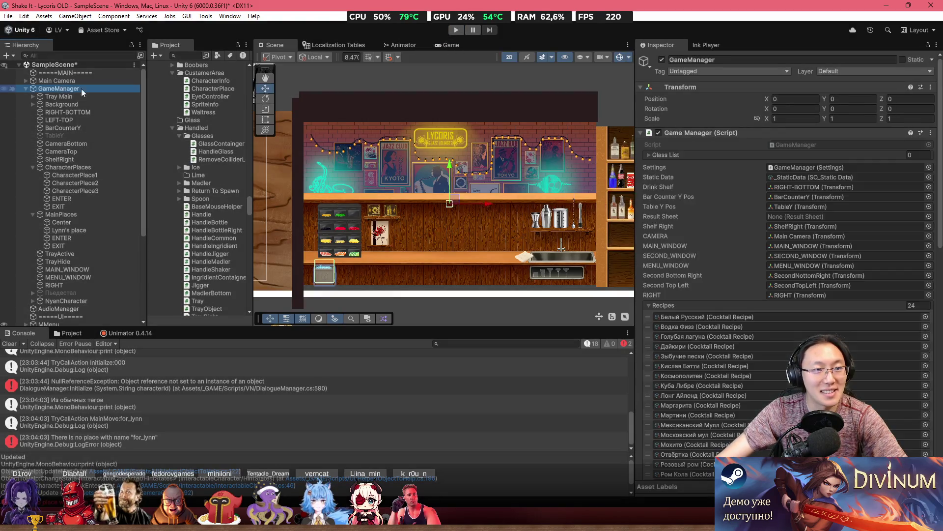
{"action": "scroll", "coordinate": [785, 304], "scroll_direction": "down", "scroll_amount": 2}
{"action": "scroll", "coordinate": [785, 304], "scroll_direction": "down", "scroll_amount": 15}
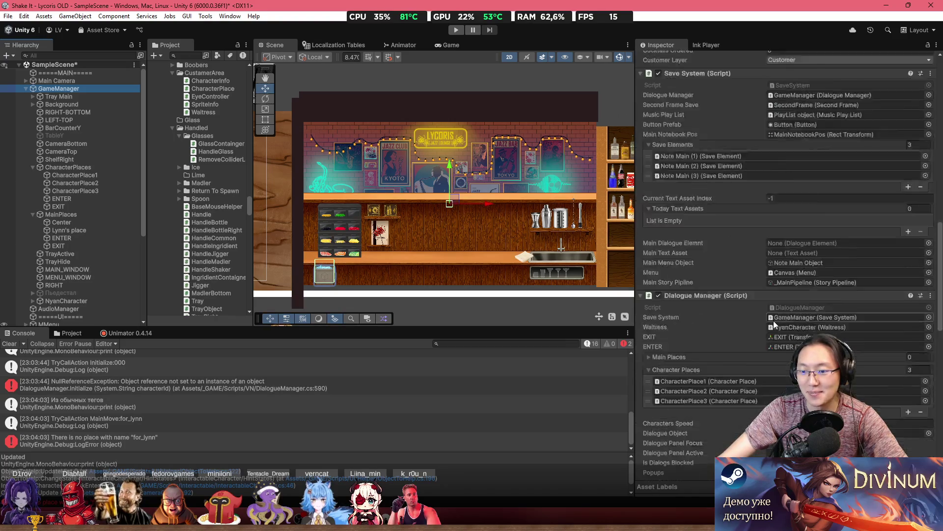
{"action": "scroll", "coordinate": [772, 311], "scroll_direction": "up", "scroll_amount": 1}
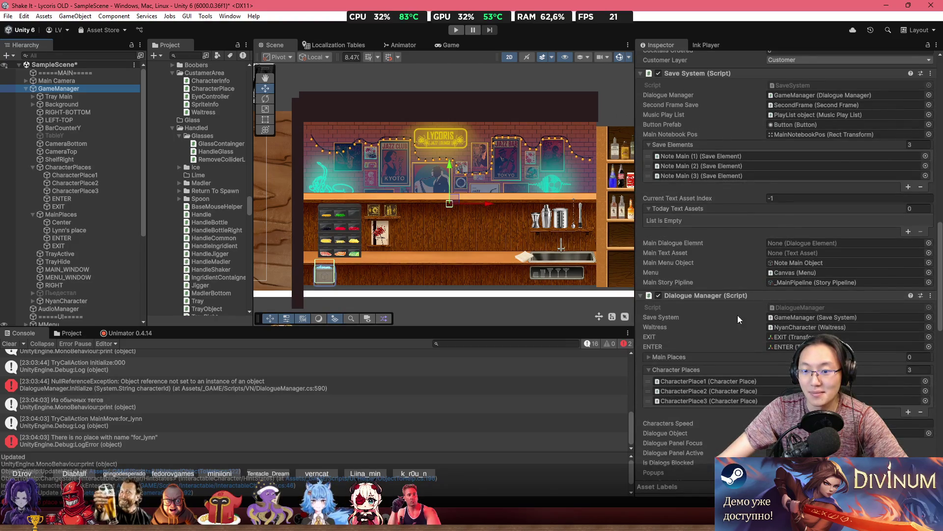
{"action": "left_click", "coordinate": [707, 358]}
{"action": "scroll", "coordinate": [707, 359], "scroll_direction": "down", "scroll_amount": 1}
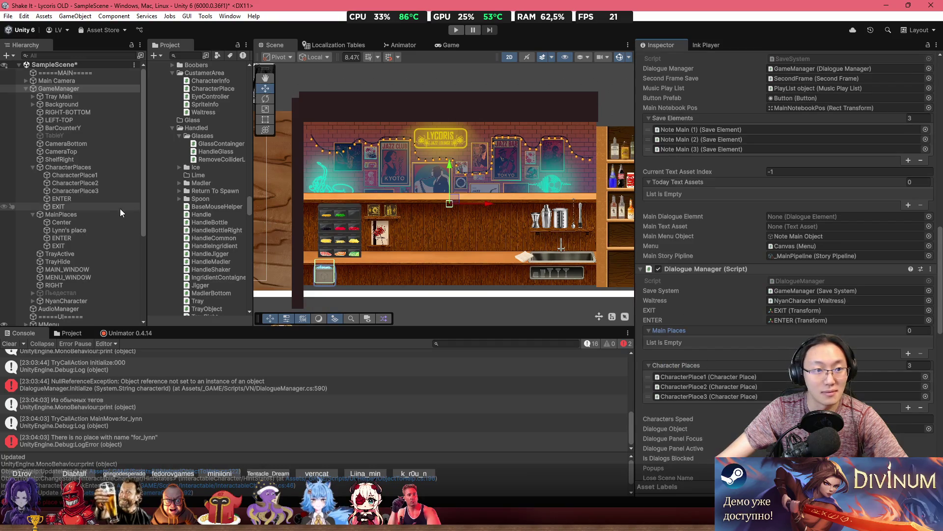
{"action": "left_click_drag", "start_coordinate": [98, 230], "coordinate": [673, 343]}
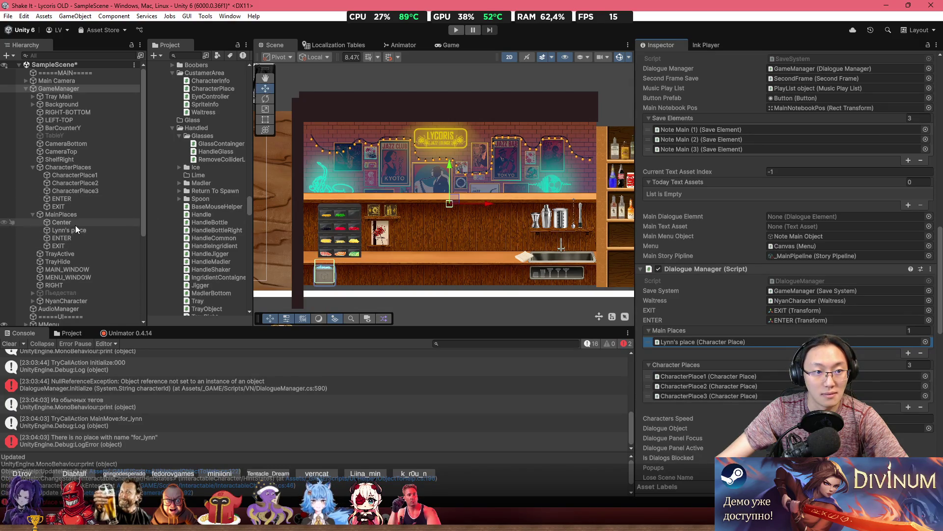
{"action": "mouse_move", "coordinate": [75, 224]}
{"action": "left_mouse_down"}
{"action": "mouse_move", "coordinate": [358, 253]}
{"action": "mouse_move", "coordinate": [671, 346]}
{"action": "left_mouse_up"}
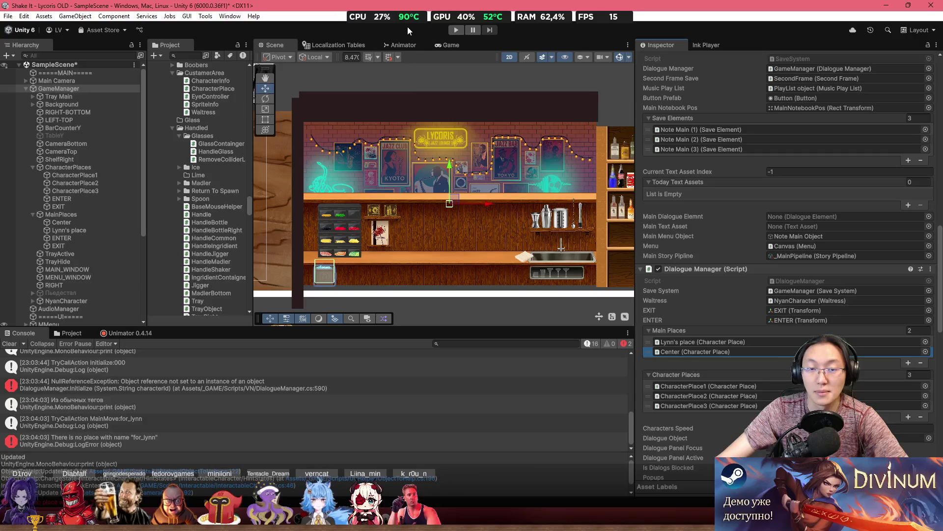
{"action": "left_click", "coordinate": [455, 30]}
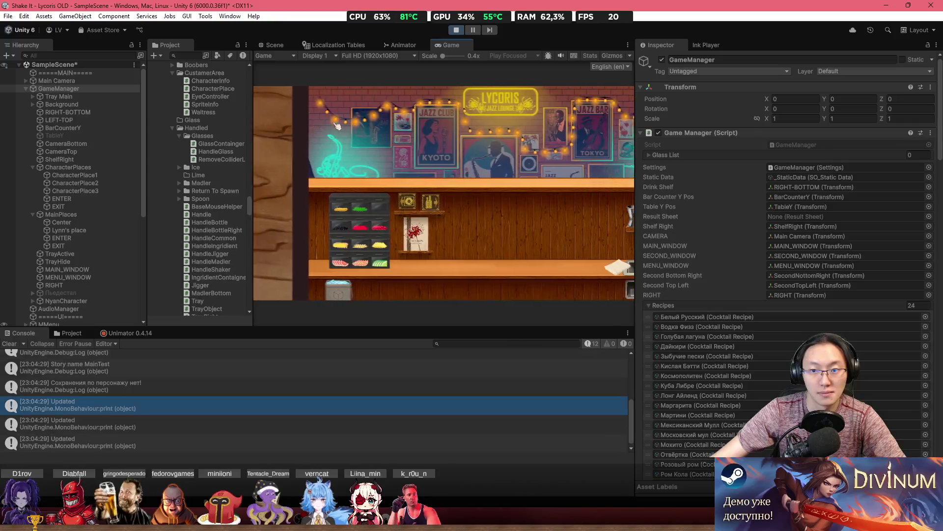
Click through the bar dialogue past 'Идёт на своё место' and Значок's lines.
{"action": "left_click", "coordinate": [419, 196]}
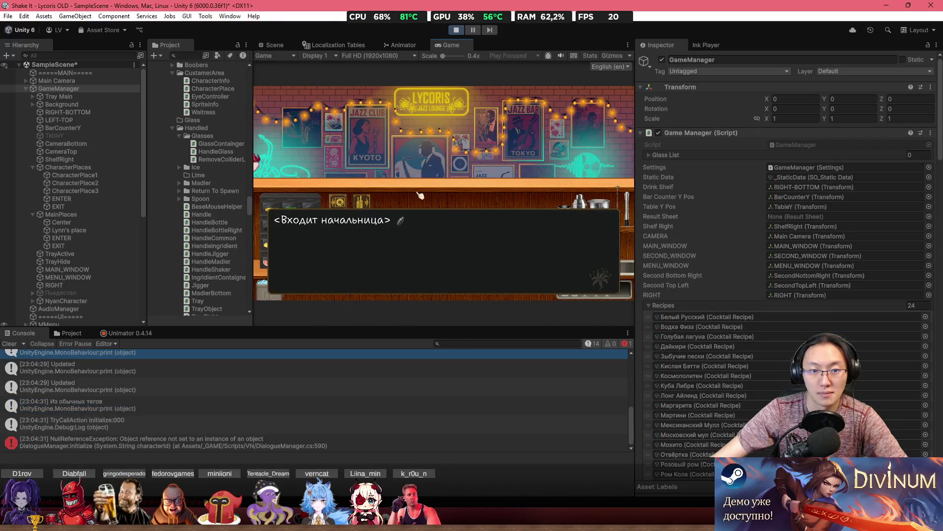
{"action": "left_click", "coordinate": [420, 195]}
{"action": "left_click", "coordinate": [420, 195]}
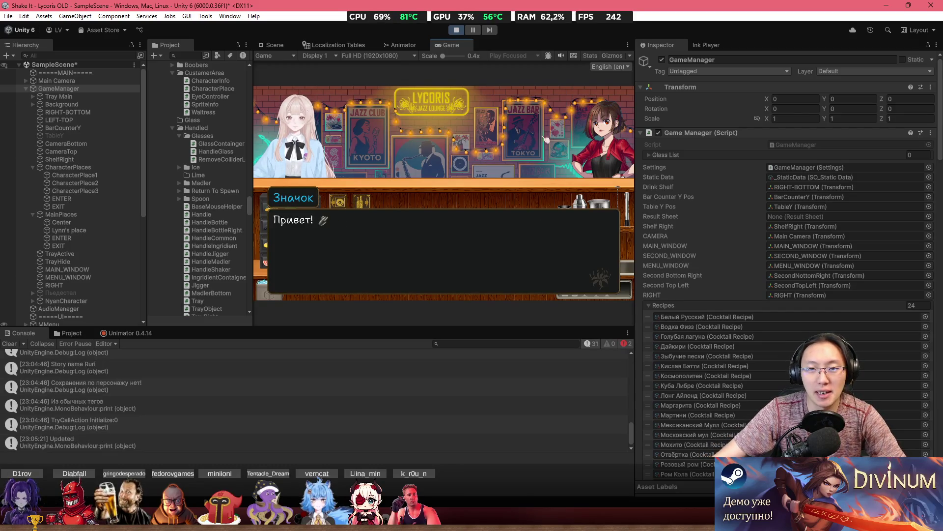
{"action": "left_click", "coordinate": [428, 197]}
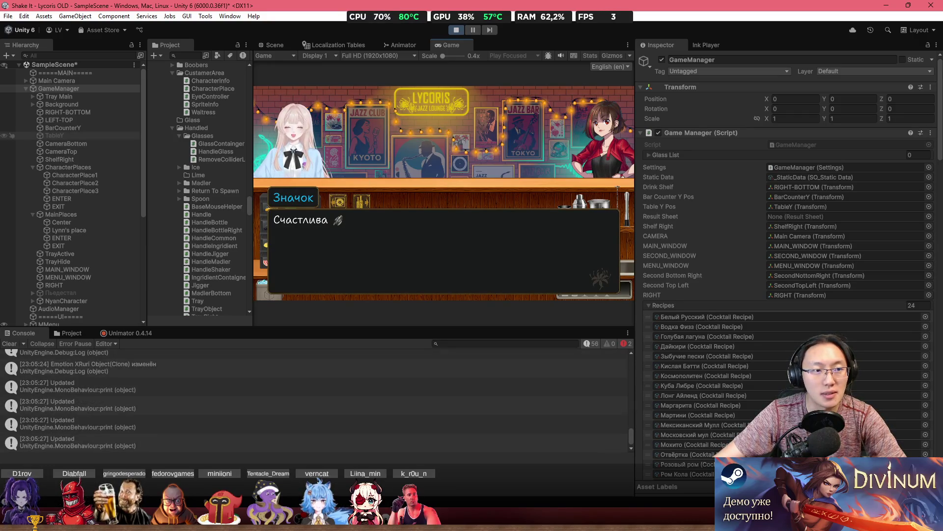
Inspect CharacterPlace1 and CharacterPlace2, then stop play mode and switch to Visual Studio.
{"action": "left_click", "coordinate": [82, 177]}
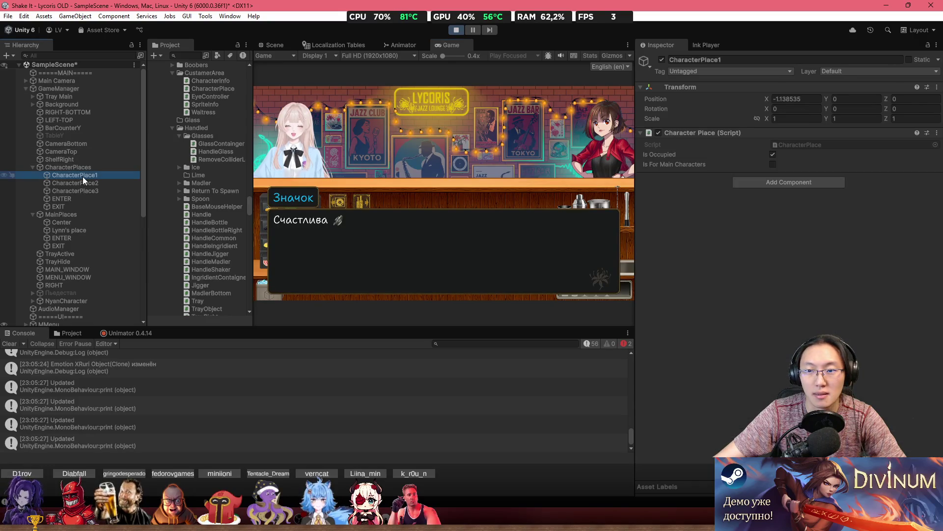
{"action": "left_click", "coordinate": [84, 182]}
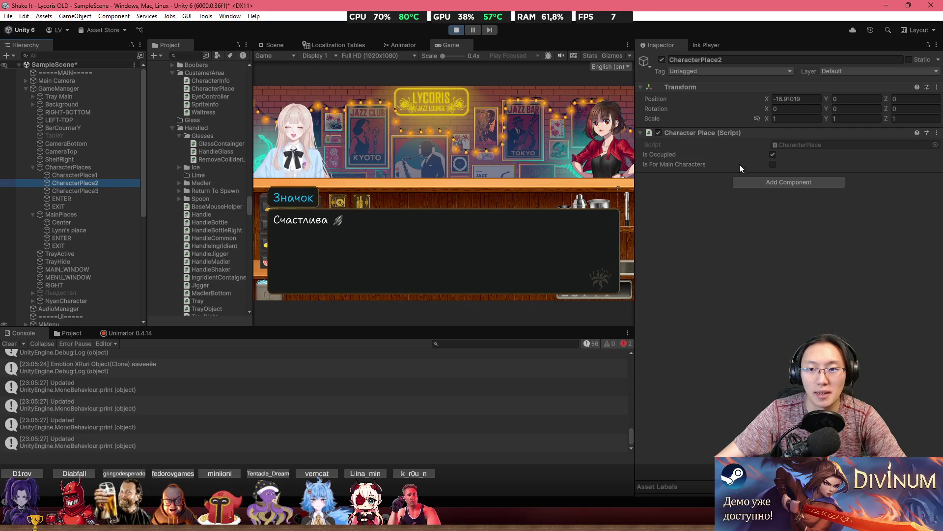
{"action": "left_click", "coordinate": [455, 30]}
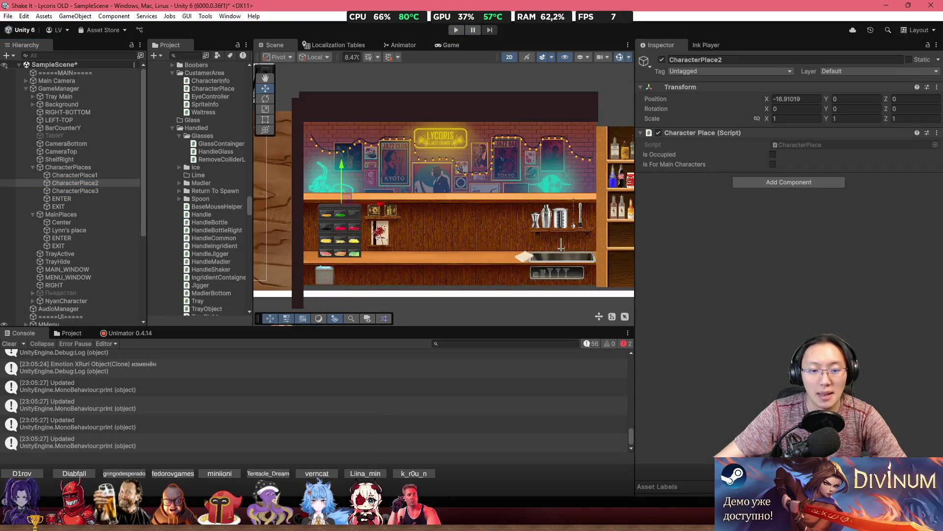
{"action": "key", "text": "alt+Tab"}
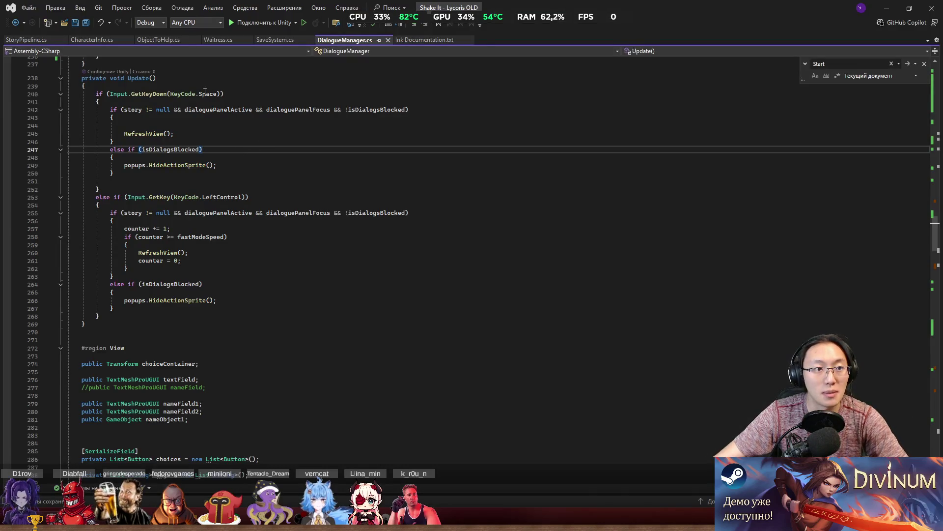
Add ', isMain: true' to the SetNewStory call on line 82 of SaveSystem.cs and save.
{"action": "key", "text": "ctrl+minus"}
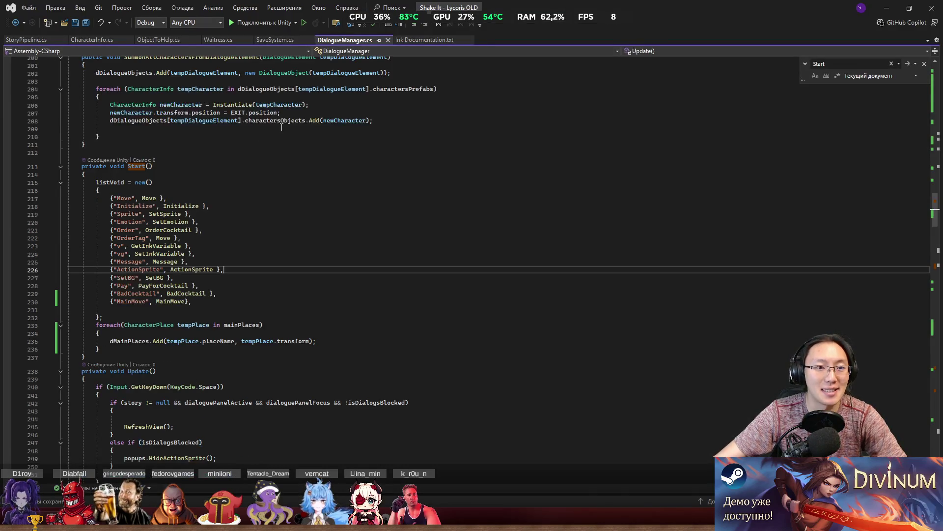
{"action": "key", "text": "ctrl+minus"}
{"action": "scroll", "coordinate": [278, 108], "scroll_direction": "up", "scroll_amount": 20}
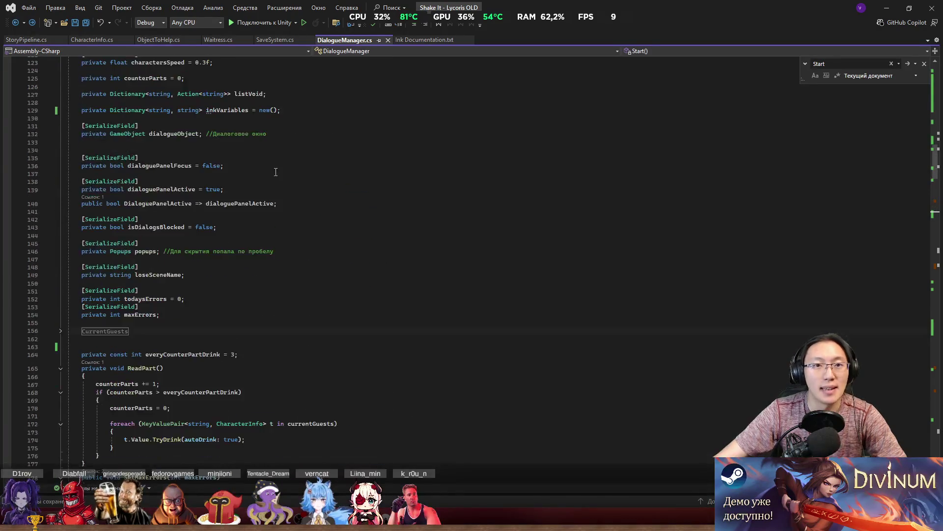
{"action": "left_click", "coordinate": [275, 40]}
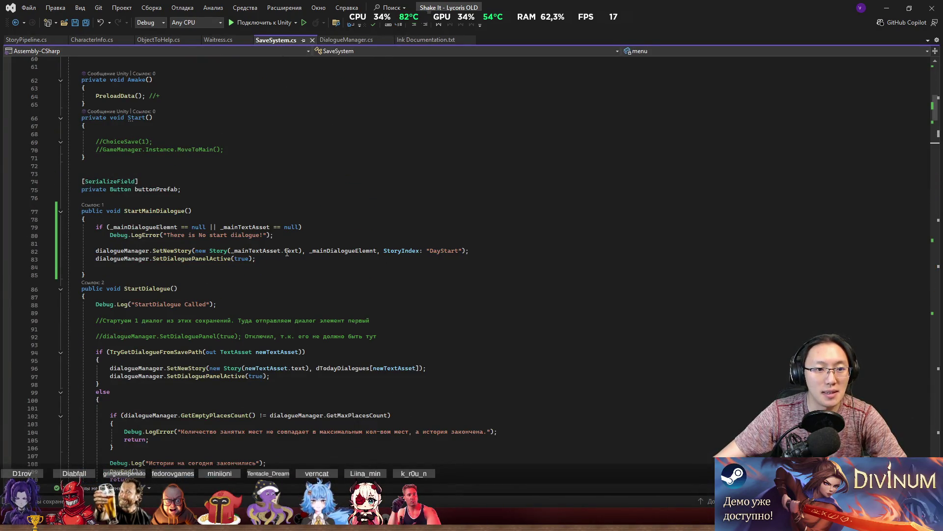
{"action": "left_click", "coordinate": [401, 251]}
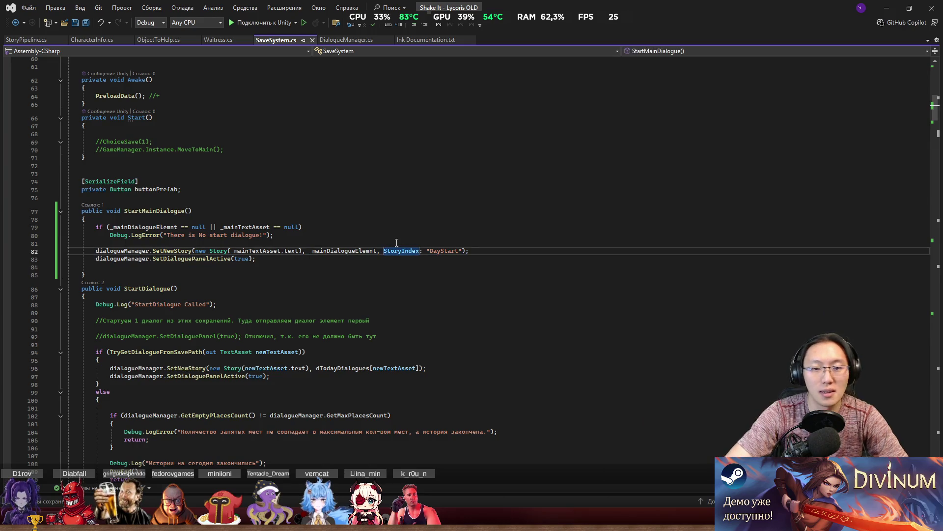
{"action": "type", "text": ", "}
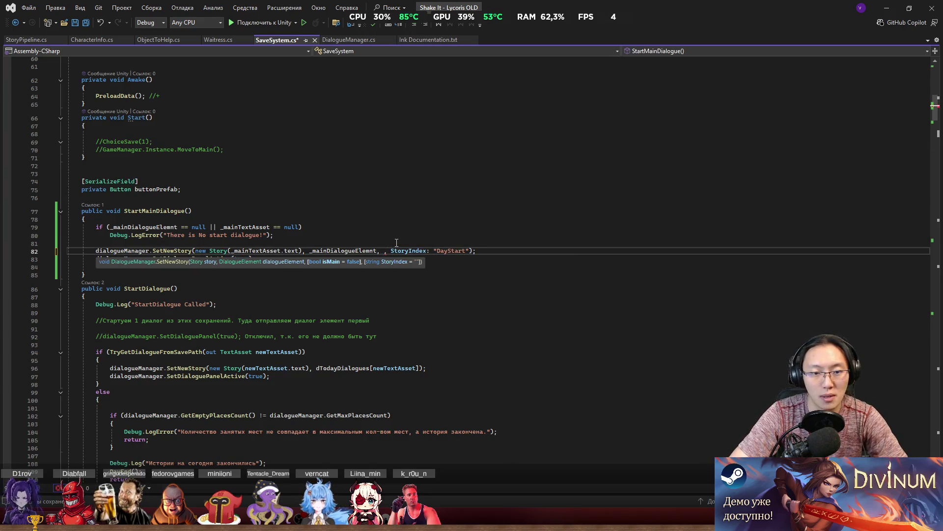
{"action": "type", "text": "isMain"}
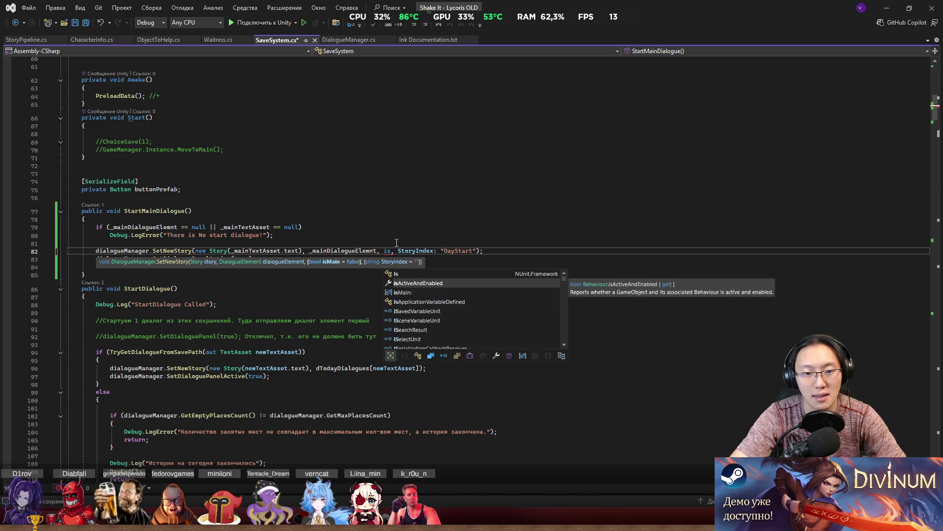
{"action": "type", "text": ": true"}
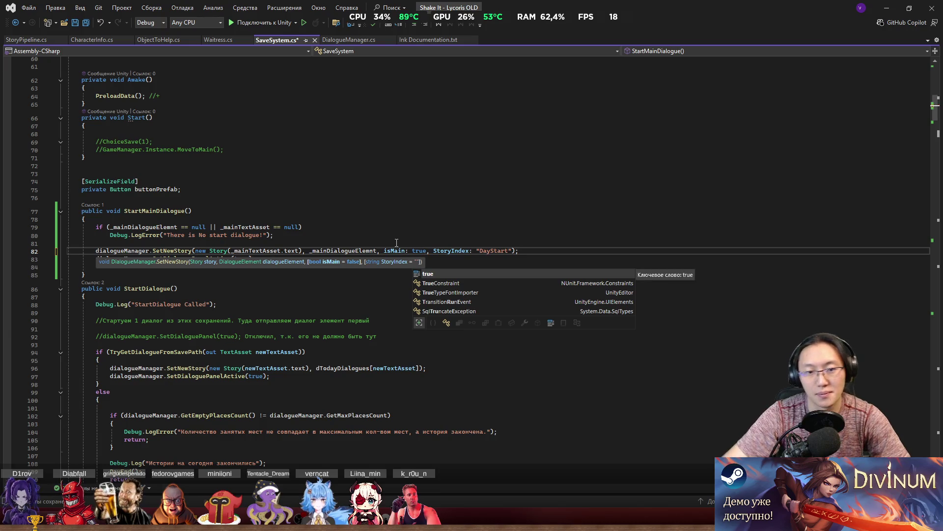
{"action": "left_click", "coordinate": [397, 242]}
{"action": "key", "text": "ctrl+s"}
{"action": "left_click", "coordinate": [887, 8]}
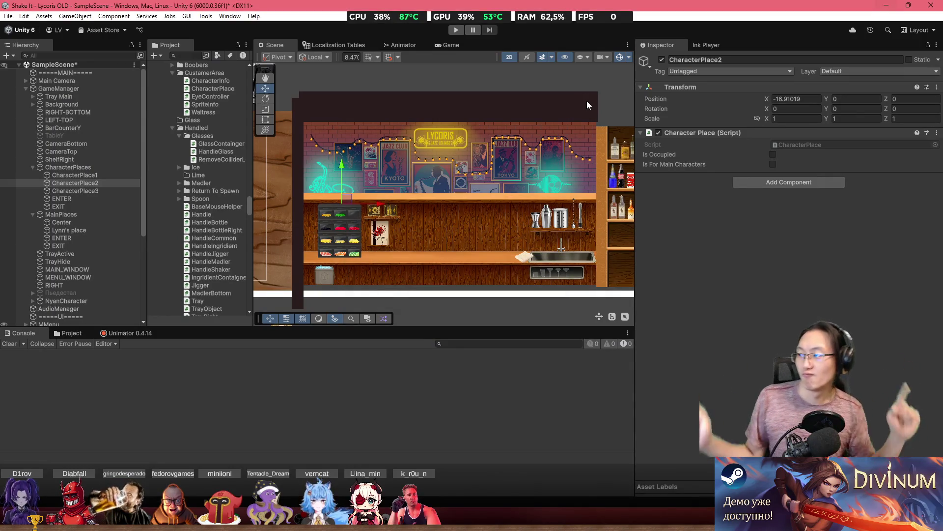
Play from the Lycoris save, go to the bar, and advance to Значок's 'Привет!'.
{"action": "left_click", "coordinate": [456, 30]}
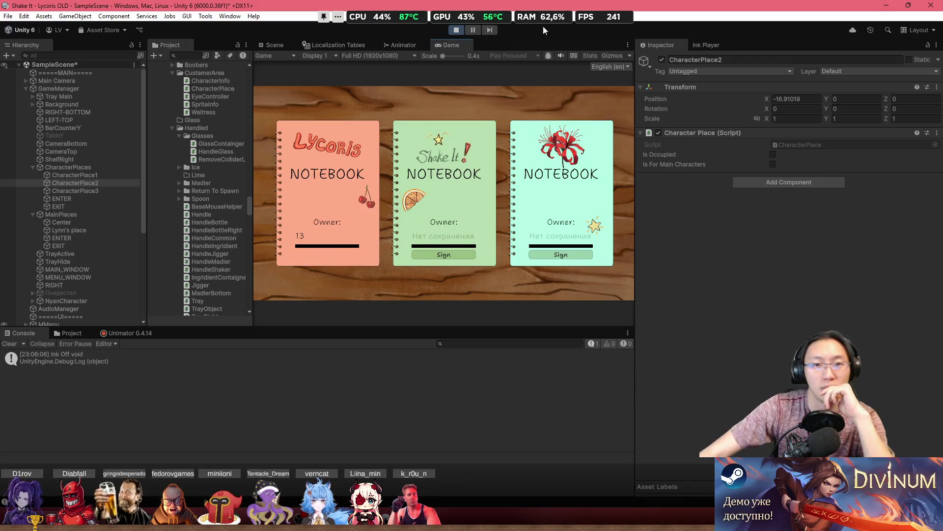
{"action": "left_click", "coordinate": [338, 253]}
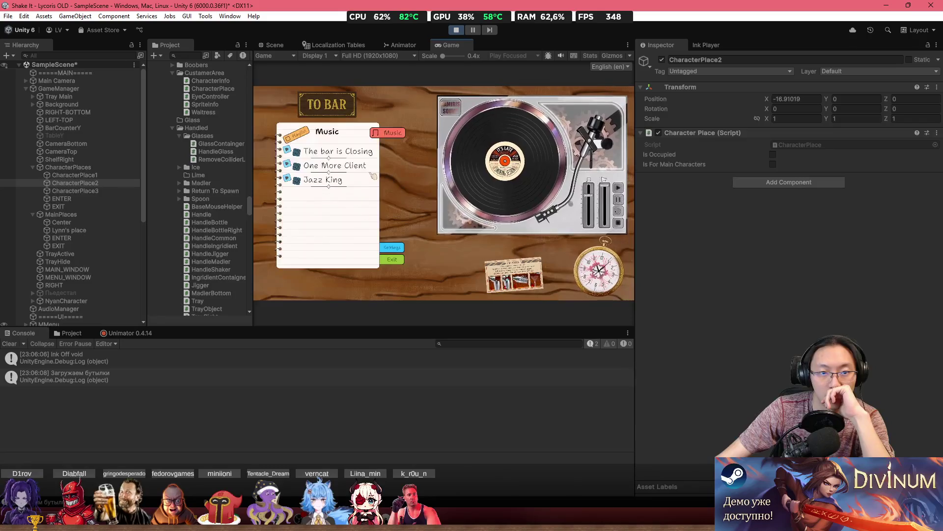
{"action": "left_click", "coordinate": [347, 105]}
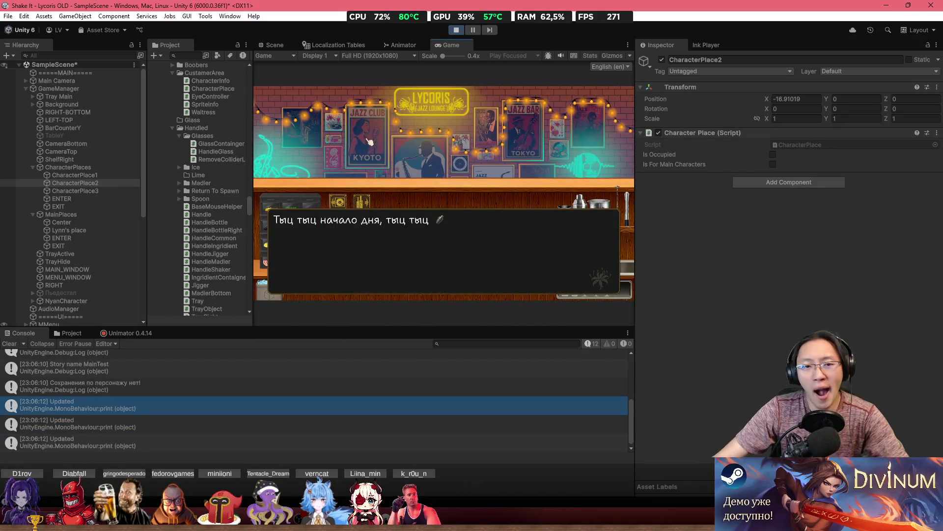
{"action": "left_click", "coordinate": [369, 142]}
{"action": "left_click", "coordinate": [415, 202]}
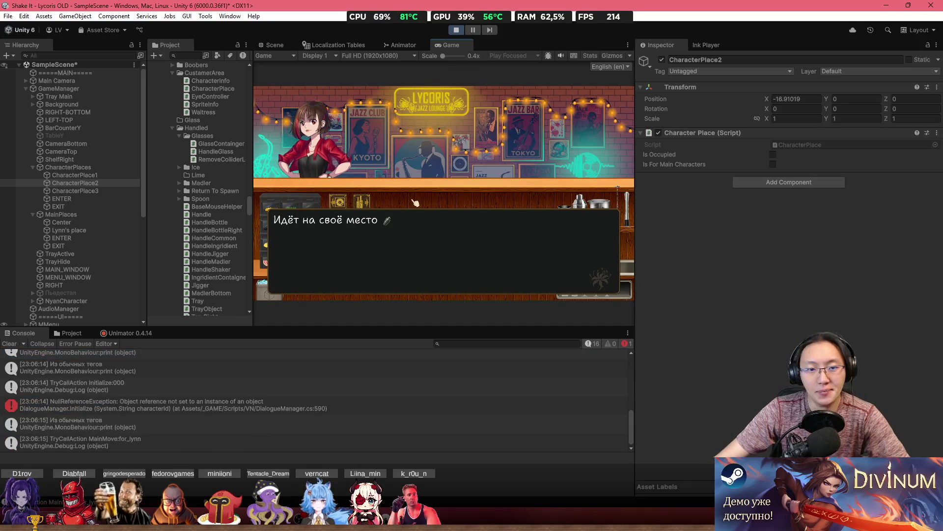
{"action": "left_click", "coordinate": [415, 203]}
{"action": "left_click", "coordinate": [415, 202]}
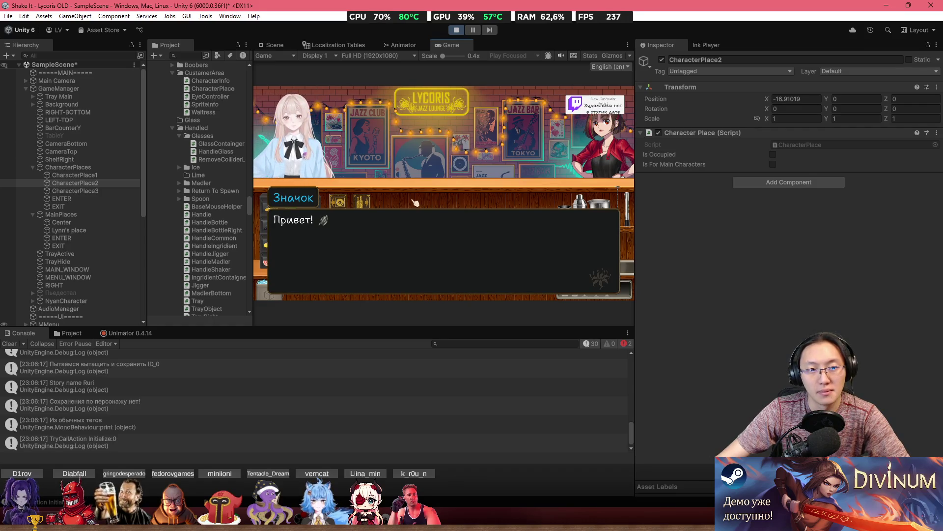
Click through Значок's hand, emotion and sprite-change lines until Значок stands and leaves.
{"action": "left_click", "coordinate": [415, 202]}
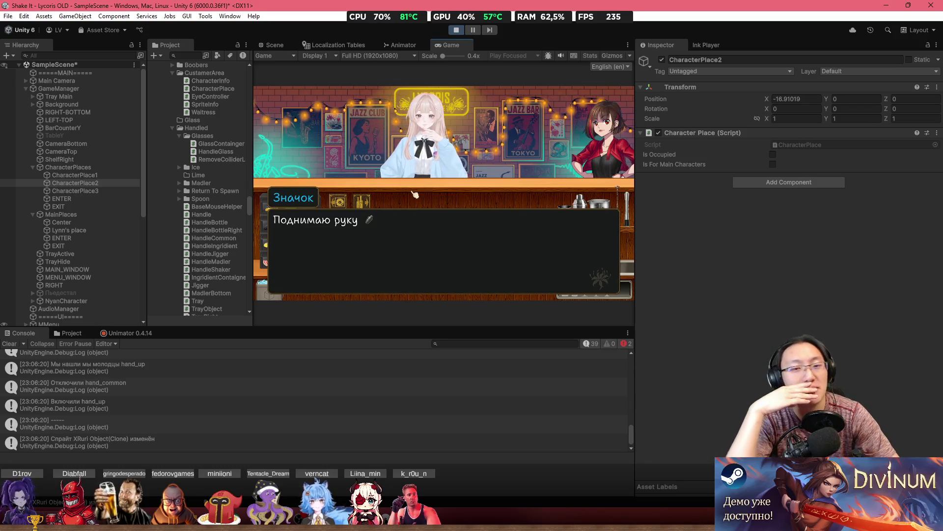
{"action": "left_click", "coordinate": [416, 195]}
{"action": "left_click", "coordinate": [415, 195]}
{"action": "left_click", "coordinate": [415, 195]}
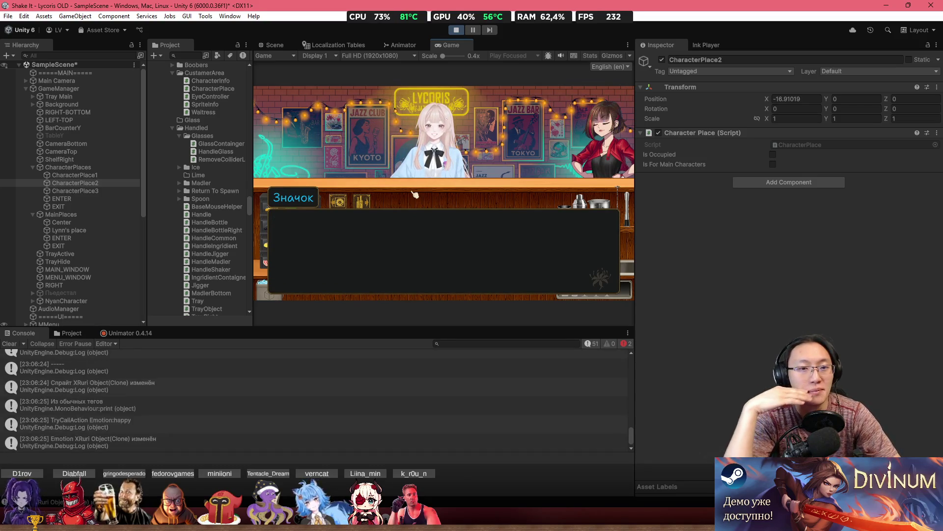
{"action": "left_click", "coordinate": [415, 195]}
{"action": "left_click", "coordinate": [416, 195]}
{"action": "left_click", "coordinate": [415, 195]}
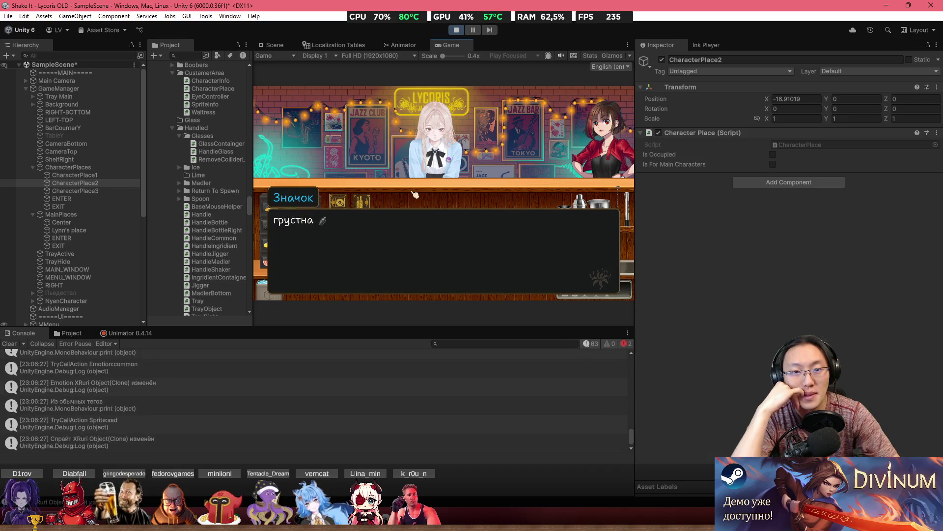
{"action": "left_click", "coordinate": [416, 195]}
{"action": "left_click", "coordinate": [415, 195]}
{"action": "left_click", "coordinate": [415, 195]}
{"action": "left_click", "coordinate": [415, 195]}
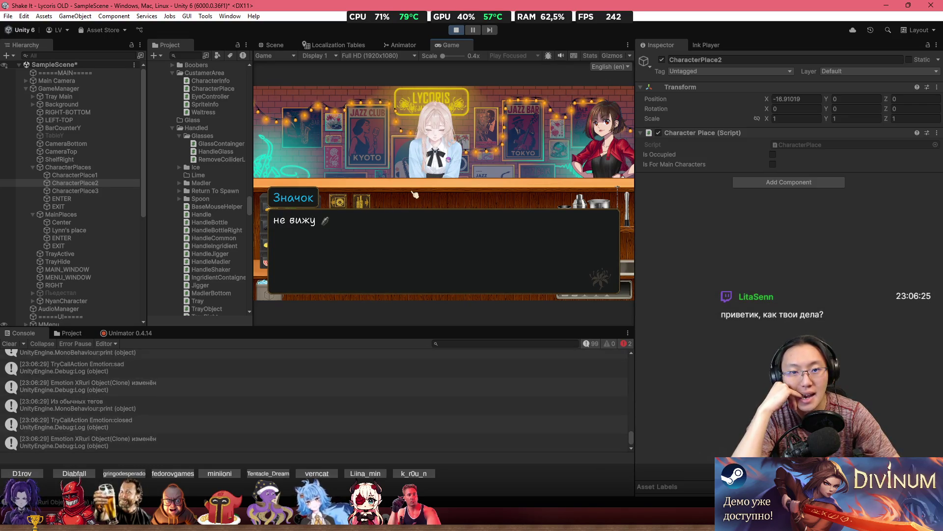
{"action": "left_click", "coordinate": [416, 195]}
{"action": "left_click", "coordinate": [415, 195]}
{"action": "left_click", "coordinate": [415, 195]}
{"action": "left_click", "coordinate": [415, 195]}
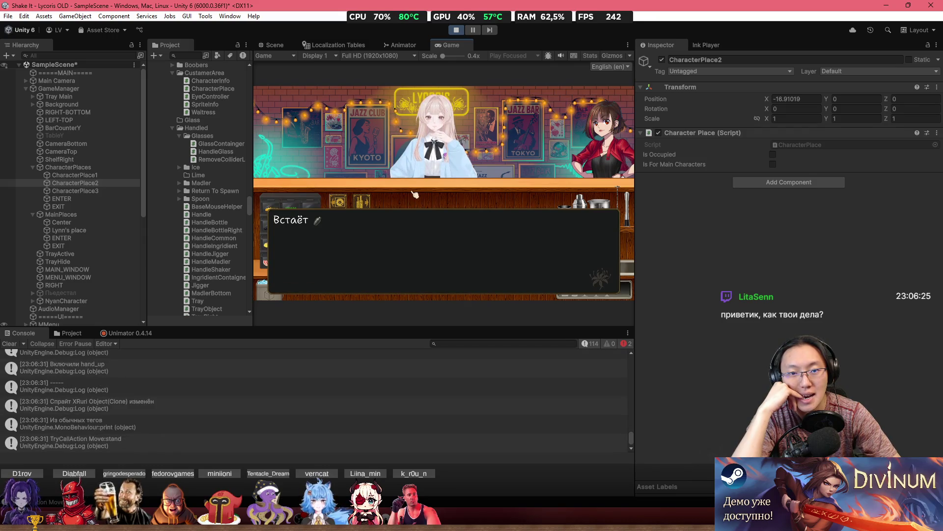
{"action": "left_click", "coordinate": [415, 195]}
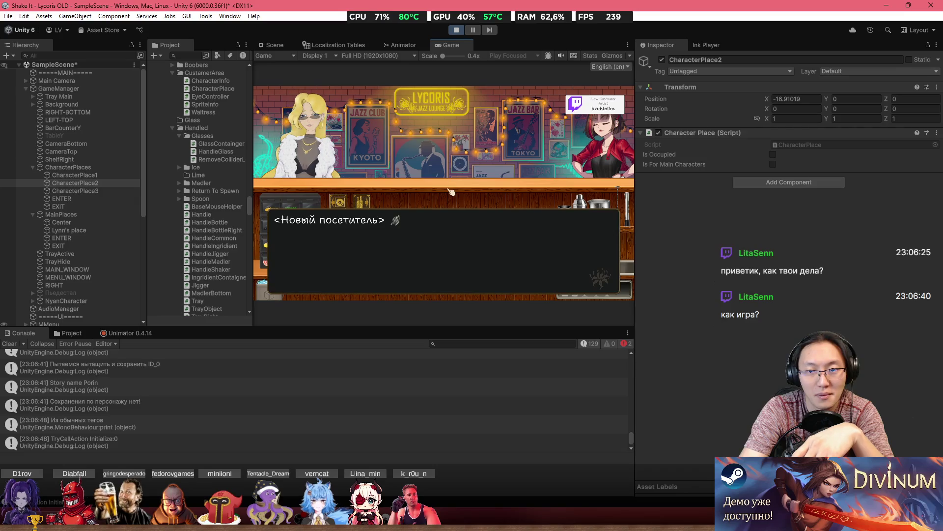
Advance to the new visitor's 'Приветули' greeting, then switch to Telegram.
{"action": "left_click", "coordinate": [451, 192]}
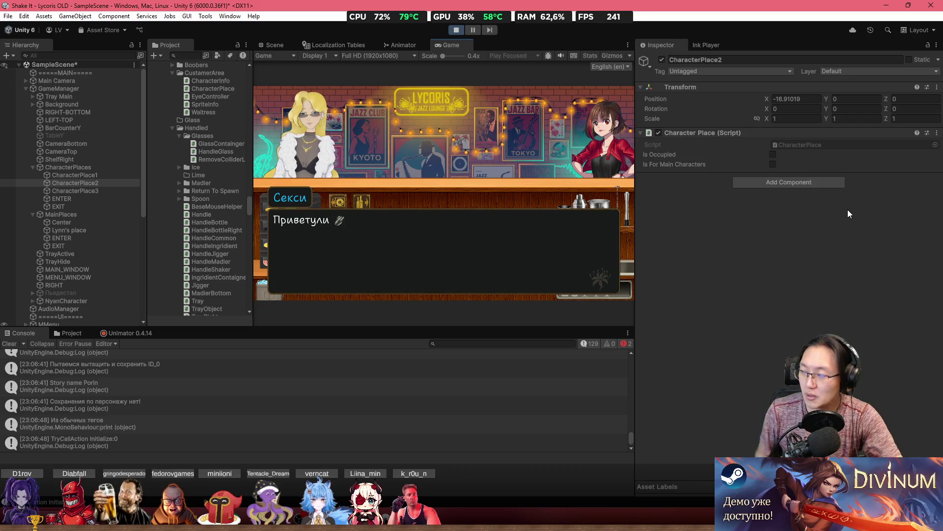
{"action": "key", "text": "alt+Tab"}
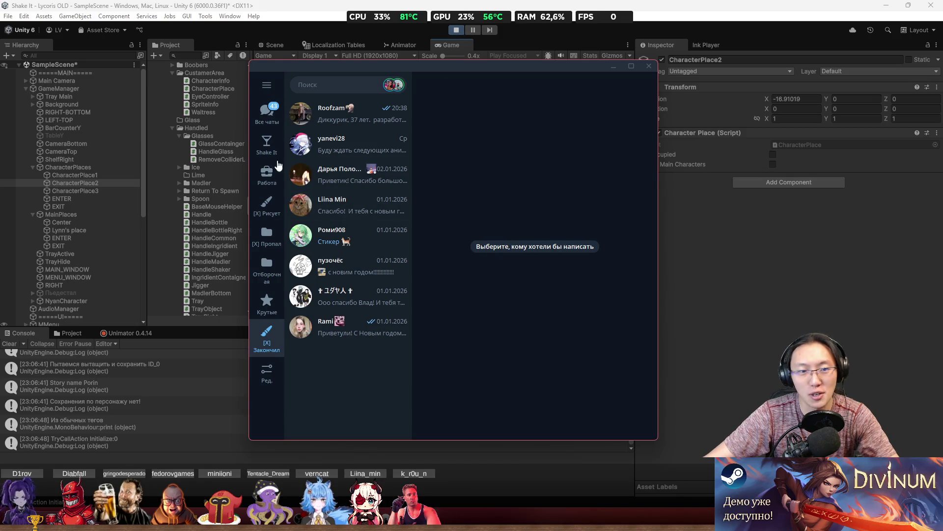
Open the Избранное chat and highlight phrases of the dream story while reading.
{"action": "left_click", "coordinate": [267, 114]}
{"action": "left_click", "coordinate": [366, 212]}
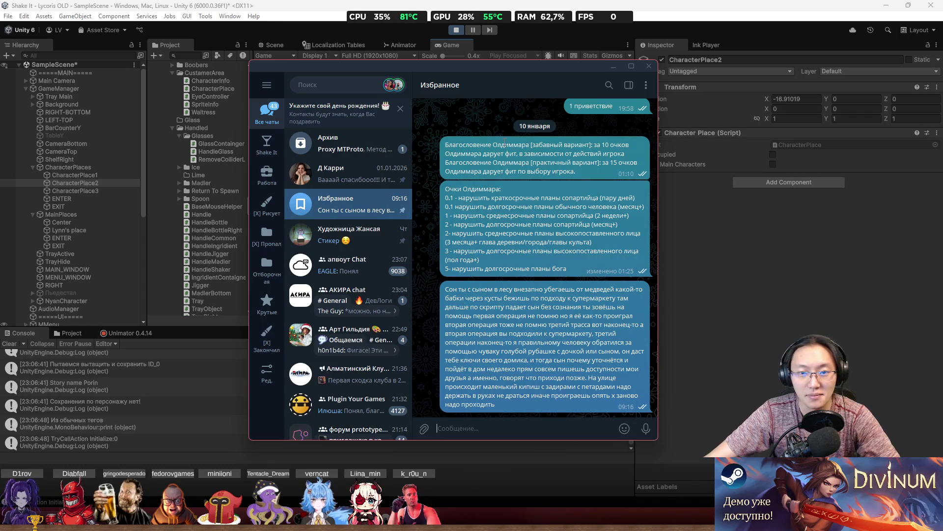
{"action": "left_click_drag", "start_coordinate": [533, 86], "coordinate": [492, 50]}
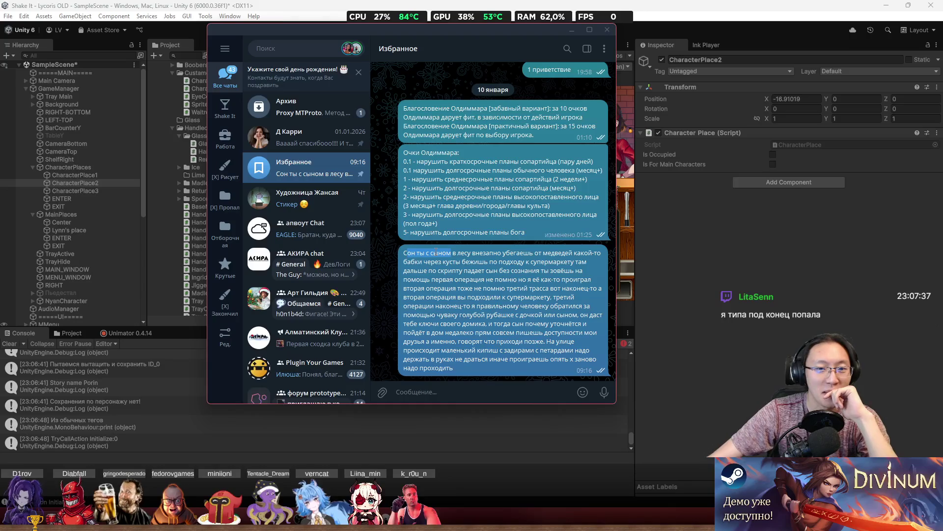
{"action": "left_click_drag", "start_coordinate": [439, 253], "coordinate": [462, 251]}
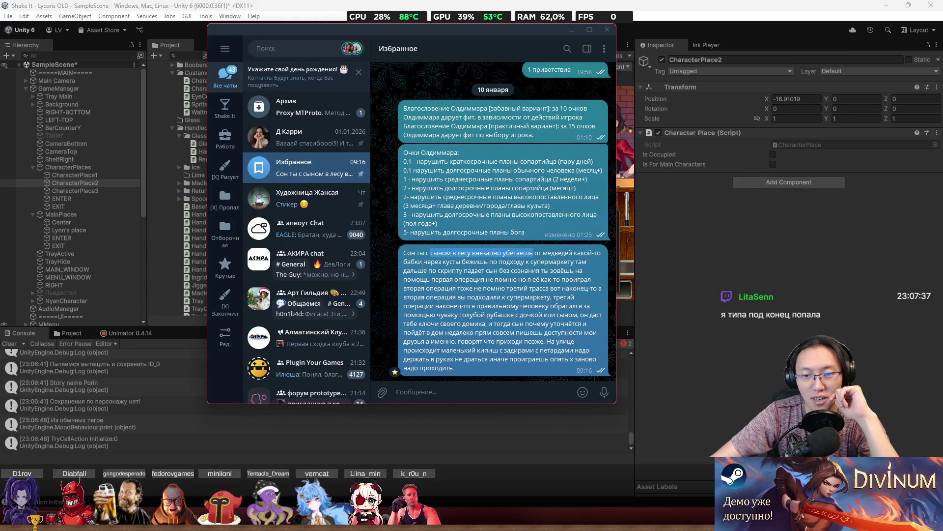
{"action": "left_click_drag", "start_coordinate": [423, 261], "coordinate": [444, 262]}
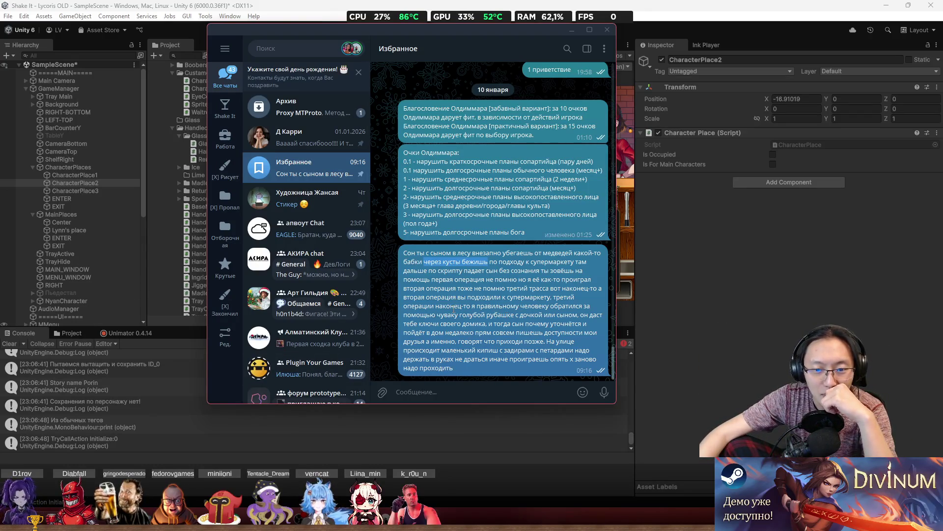
{"action": "left_click_drag", "start_coordinate": [474, 288], "coordinate": [554, 297]}
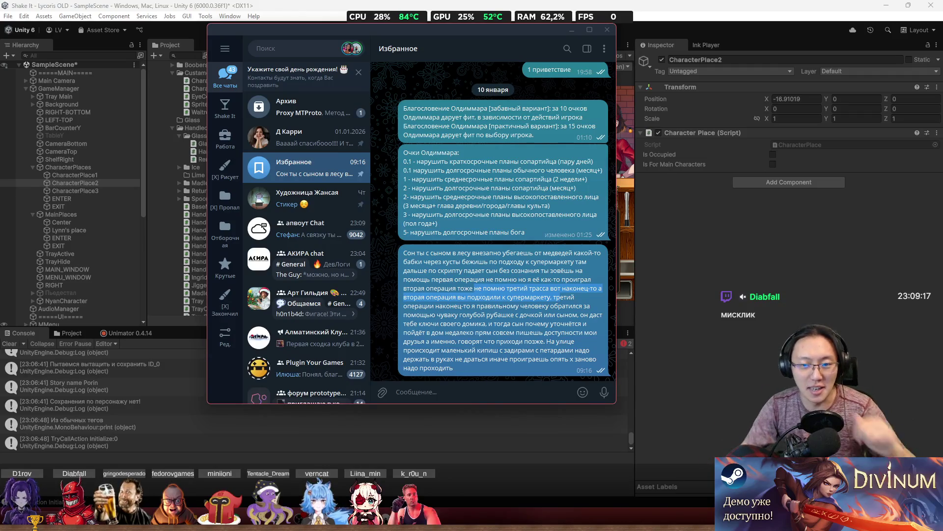
{"action": "left_click", "coordinate": [582, 300]}
{"action": "left_click_drag", "start_coordinate": [473, 306], "coordinate": [516, 307]}
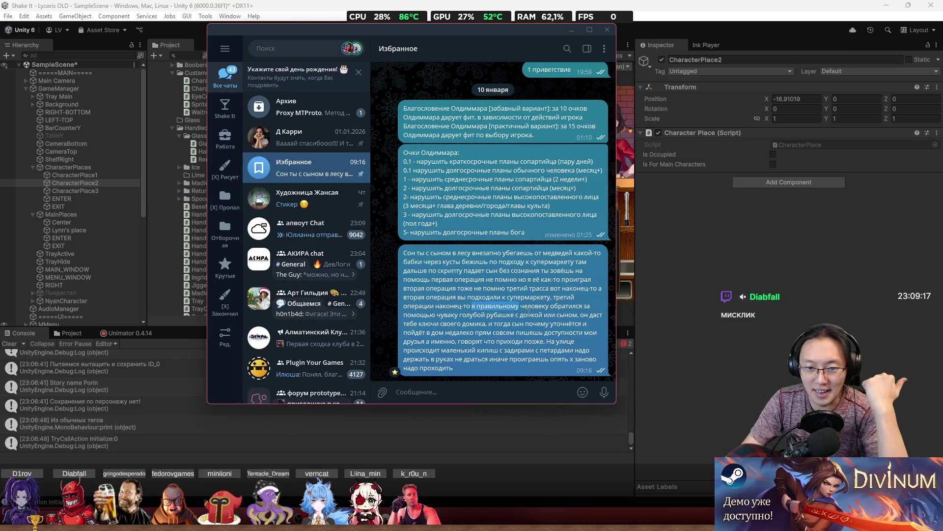
{"action": "left_click", "coordinate": [530, 312]}
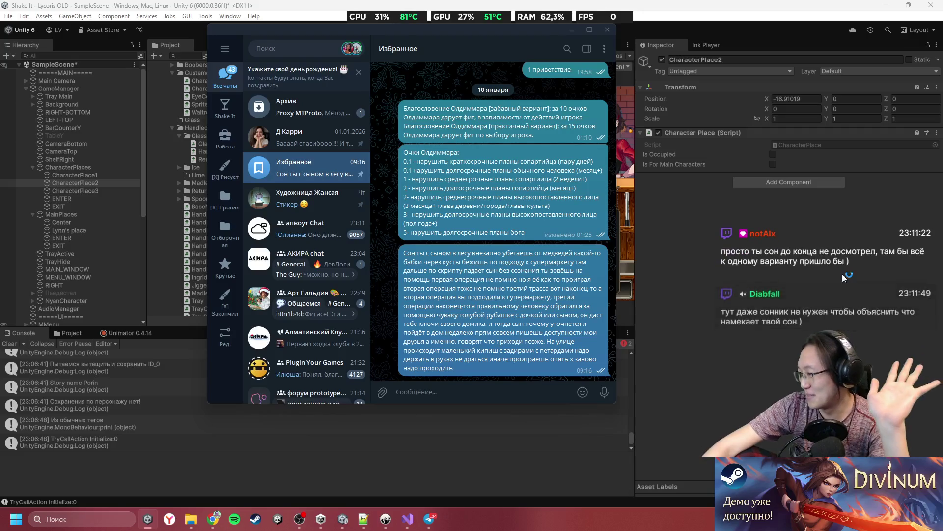
{"action": "left_click", "coordinate": [301, 521]}
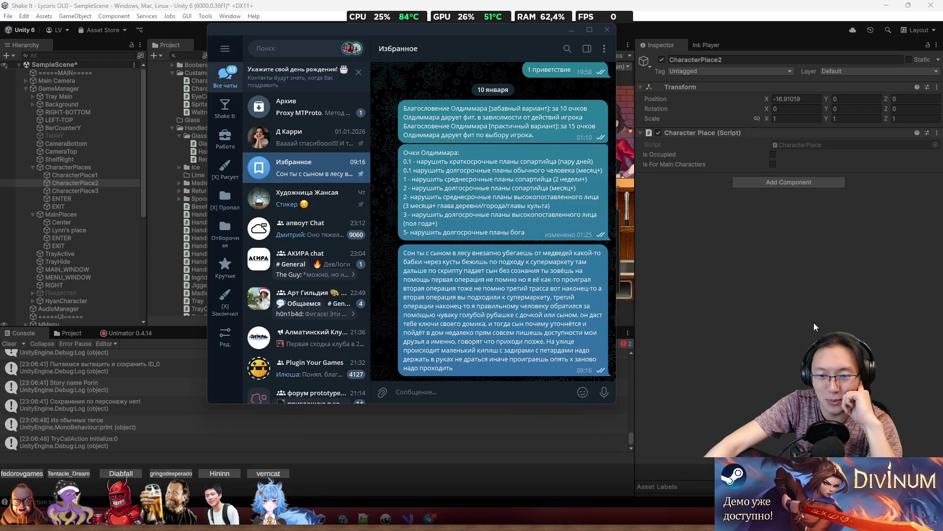
{"action": "left_click", "coordinate": [497, 336]}
{"action": "mouse_move", "coordinate": [466, 333]}
{"action": "left_mouse_down"}
{"action": "mouse_move", "coordinate": [540, 334]}
{"action": "mouse_move", "coordinate": [524, 350]}
{"action": "mouse_move", "coordinate": [473, 350]}
{"action": "mouse_move", "coordinate": [530, 352]}
{"action": "mouse_move", "coordinate": [534, 365]}
{"action": "left_mouse_up"}
{"action": "double_click", "coordinate": [472, 350]}
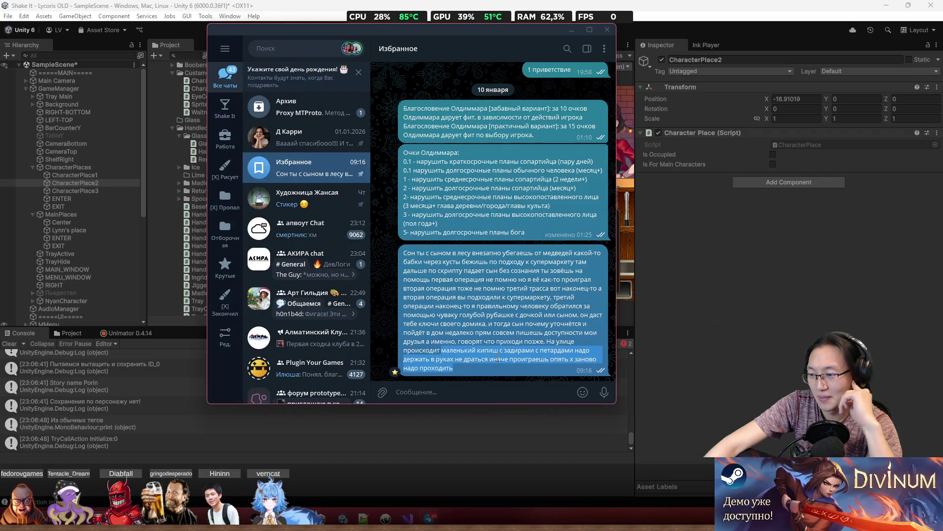
Close Telegram, stop play mode, and zoom around the bar scene in the Scene view.
{"action": "left_click", "coordinate": [610, 30]}
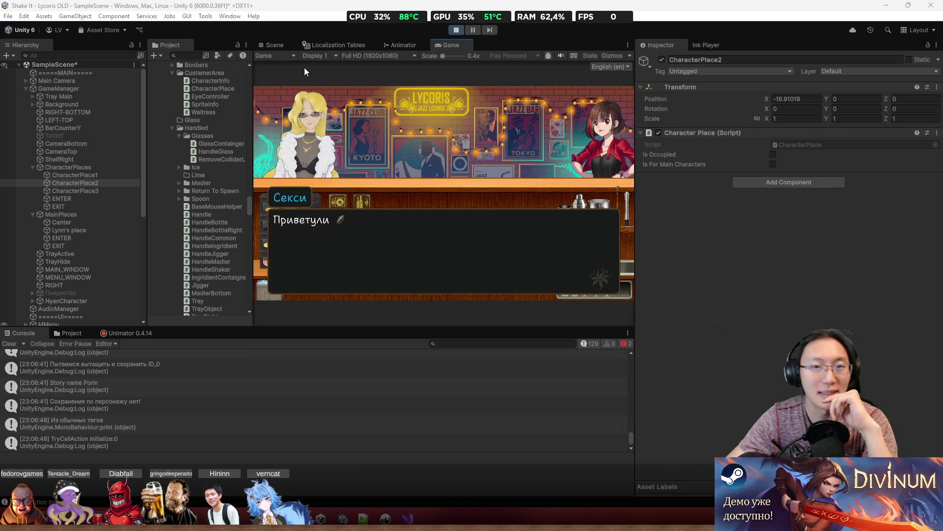
{"action": "left_click", "coordinate": [457, 30]}
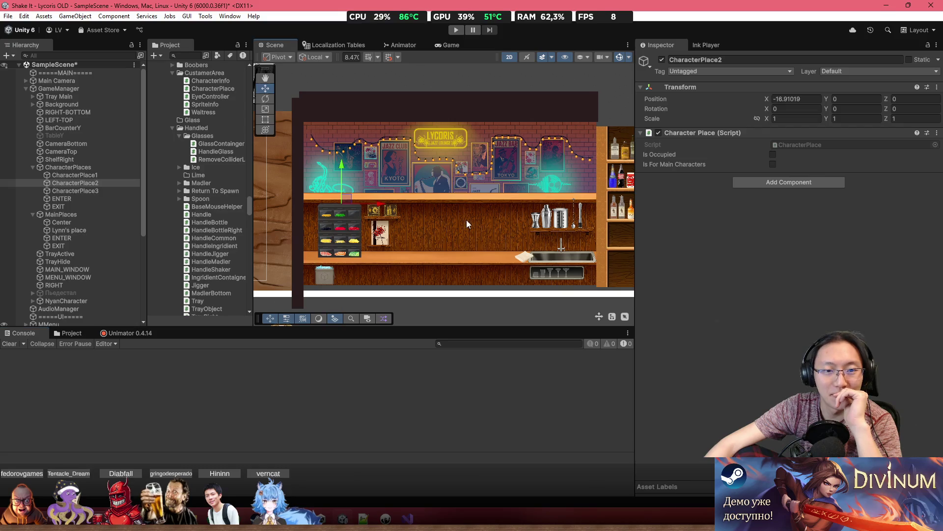
{"action": "scroll", "coordinate": [467, 220], "scroll_direction": "up", "scroll_amount": 3}
{"action": "scroll", "coordinate": [459, 211], "scroll_direction": "up", "scroll_amount": 2}
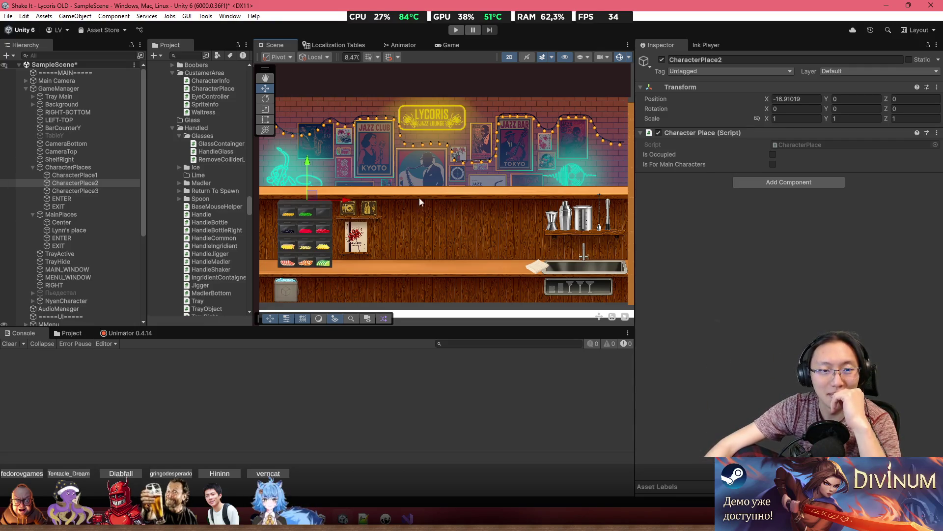
{"action": "scroll", "coordinate": [411, 234], "scroll_direction": "down", "scroll_amount": 3}
{"action": "scroll", "coordinate": [409, 242], "scroll_direction": "up", "scroll_amount": 3}
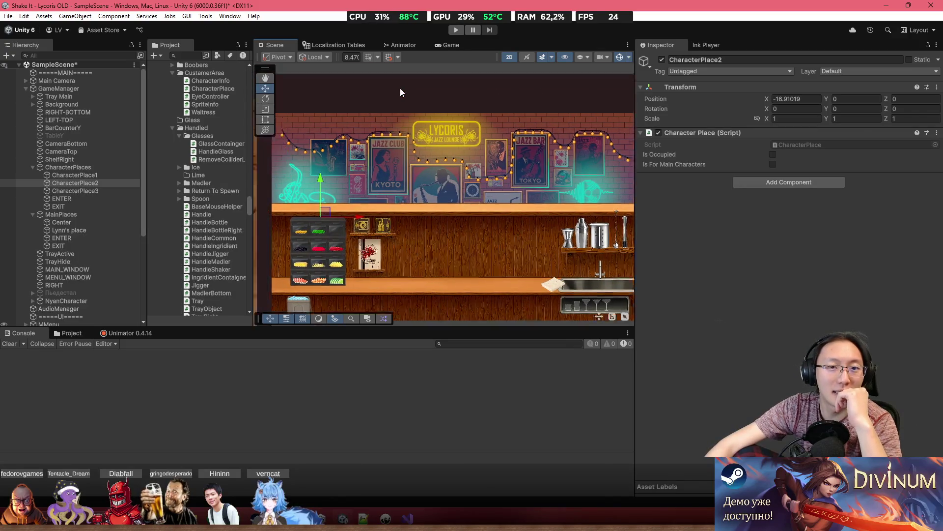
{"action": "scroll", "coordinate": [400, 182], "scroll_direction": "down", "scroll_amount": 3}
{"action": "scroll", "coordinate": [295, 197], "scroll_direction": "up", "scroll_amount": 3}
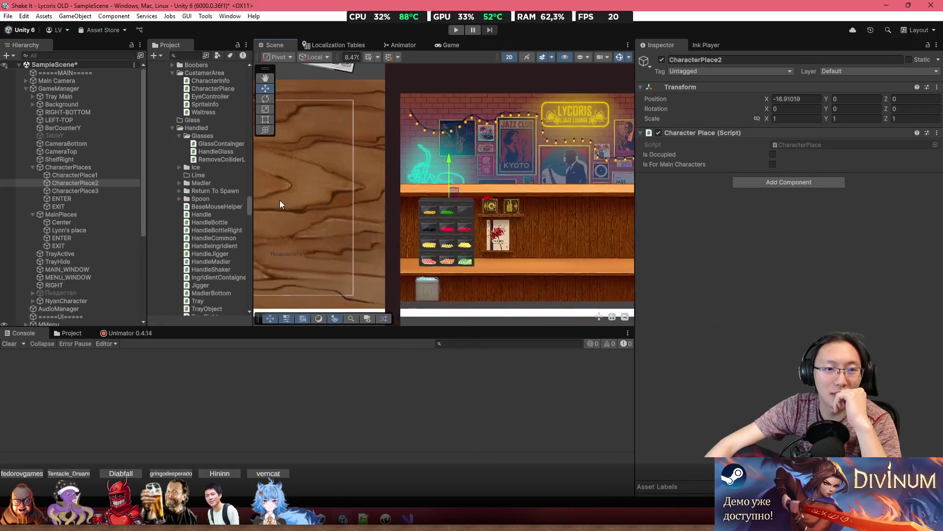
{"action": "scroll", "coordinate": [281, 197], "scroll_direction": "up", "scroll_amount": 3}
{"action": "scroll", "coordinate": [572, 193], "scroll_direction": "down", "scroll_amount": 3}
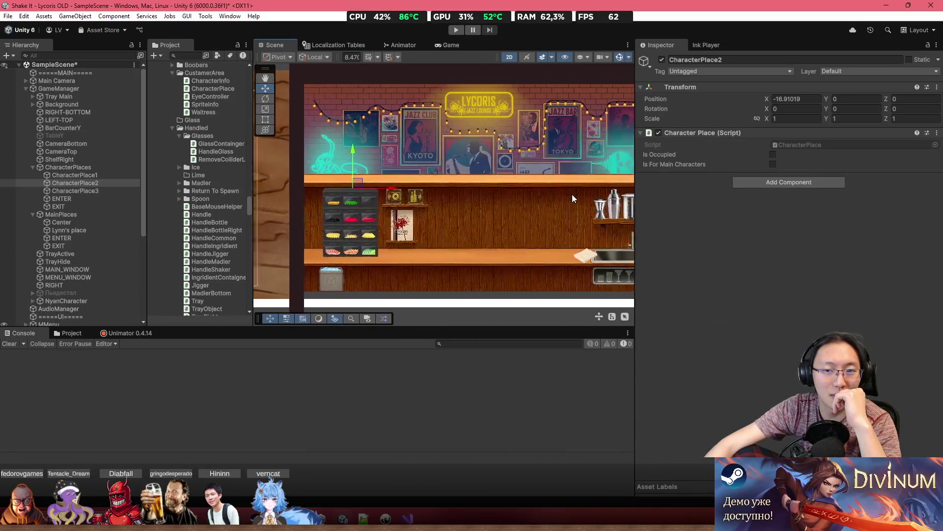
Look through DialogueManager.cs in Visual Studio, then bring Unity back to the front.
{"action": "key", "text": "alt+Tab"}
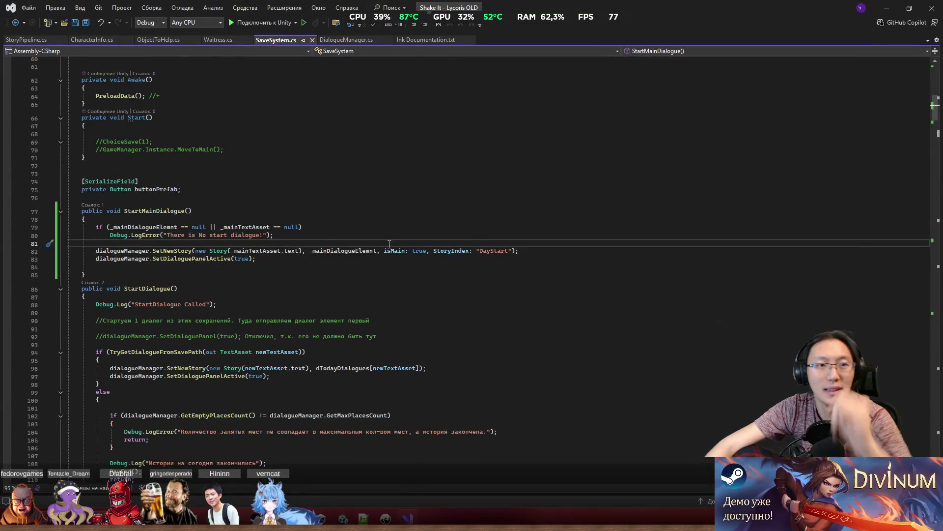
{"action": "left_click", "coordinate": [367, 40]}
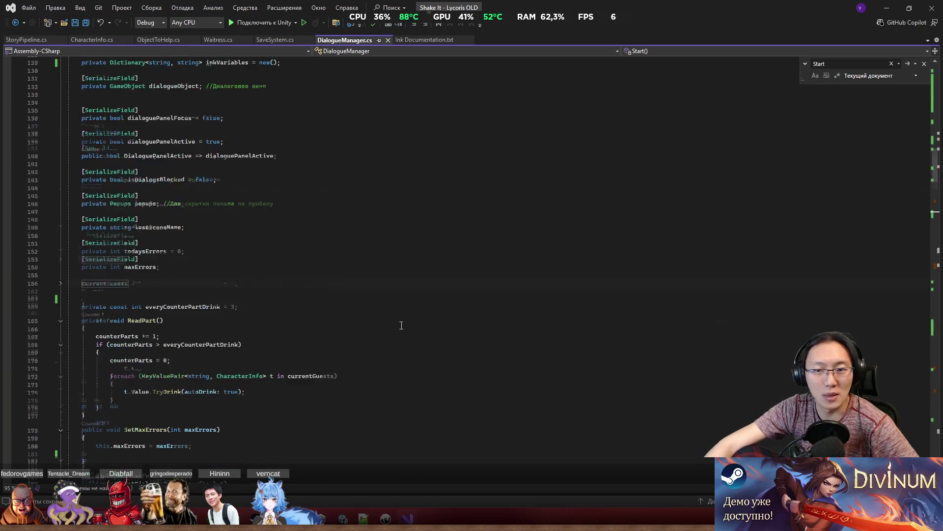
{"action": "scroll", "coordinate": [401, 325], "scroll_direction": "down", "scroll_amount": 20}
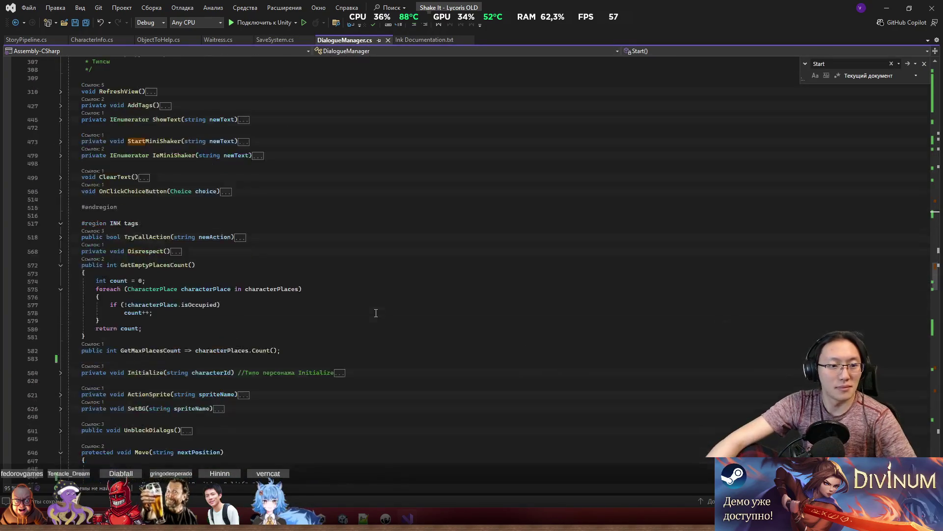
{"action": "scroll", "coordinate": [376, 313], "scroll_direction": "down", "scroll_amount": 20}
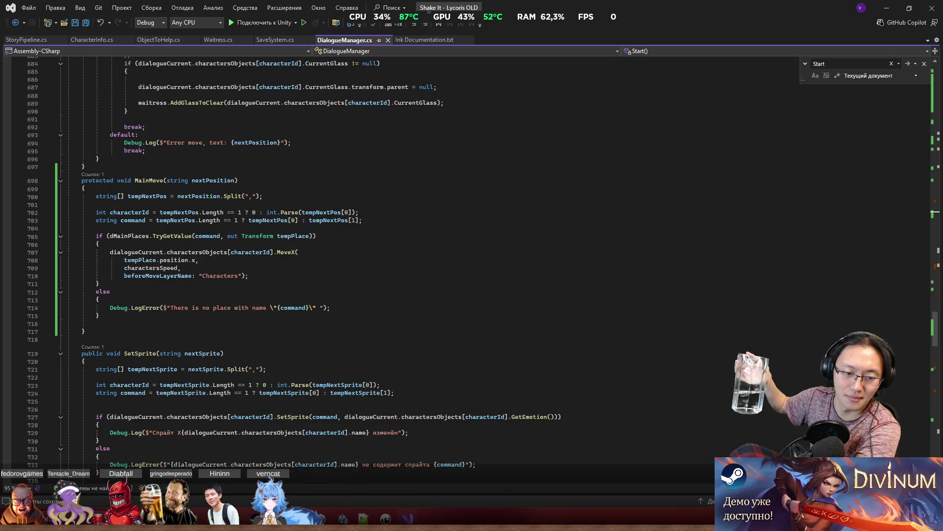
{"action": "mouse_move", "coordinate": [147, 521]}
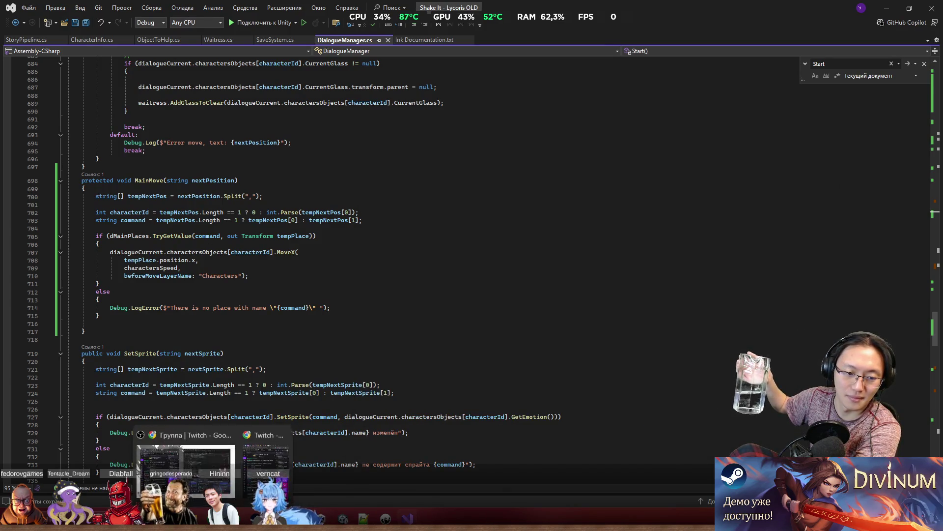
{"action": "left_click", "coordinate": [364, 518]}
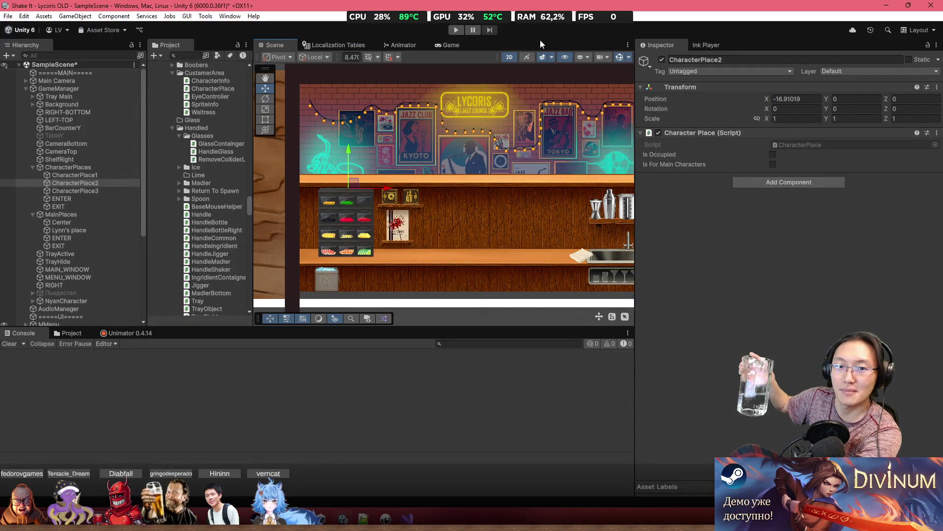
Run the game to the three-notebook save screen in a docked Game view, then return to Visual Studio.
{"action": "left_click", "coordinate": [456, 30]}
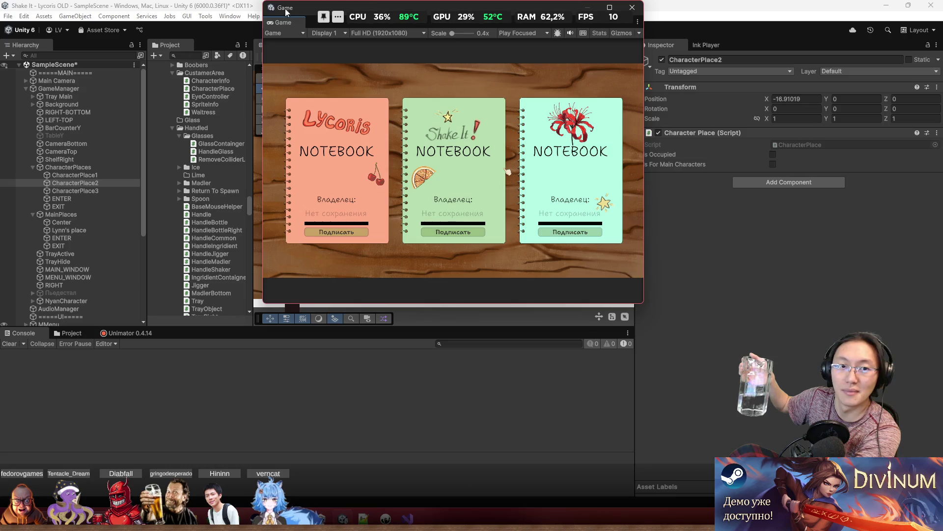
{"action": "left_click_drag", "start_coordinate": [284, 19], "coordinate": [367, 126]}
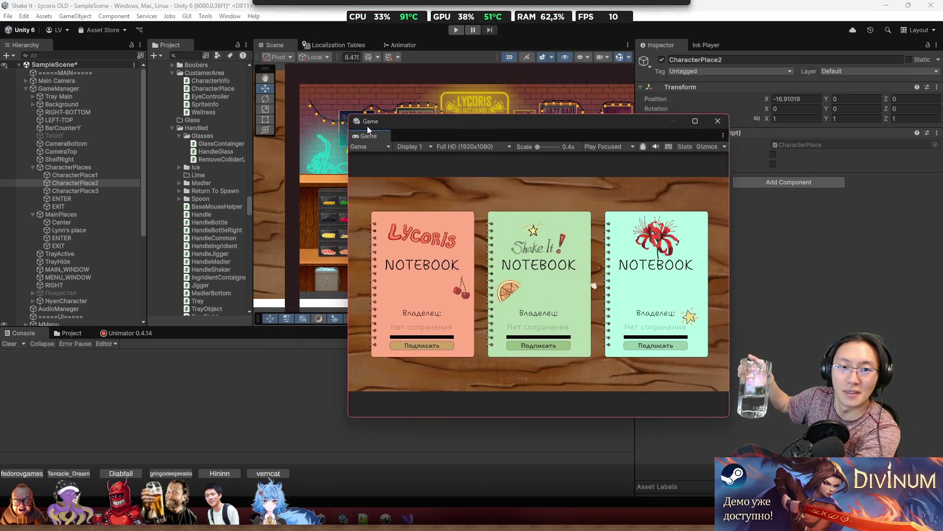
{"action": "left_click", "coordinate": [479, 46]}
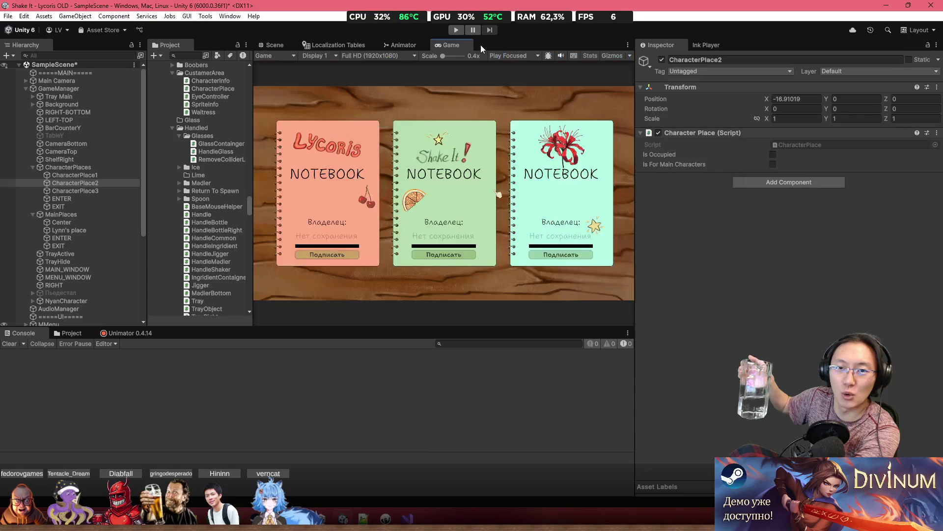
{"action": "double_click", "coordinate": [454, 44]}
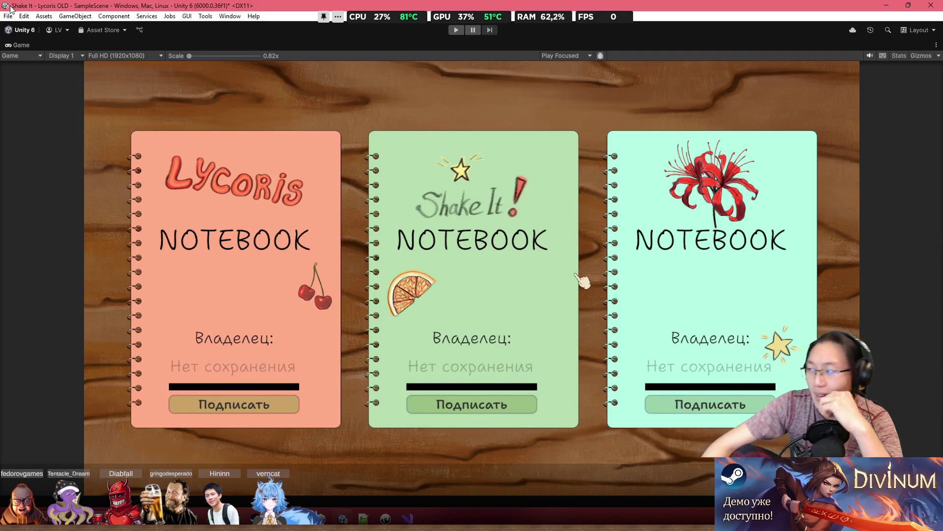
{"action": "key", "text": "shift+space"}
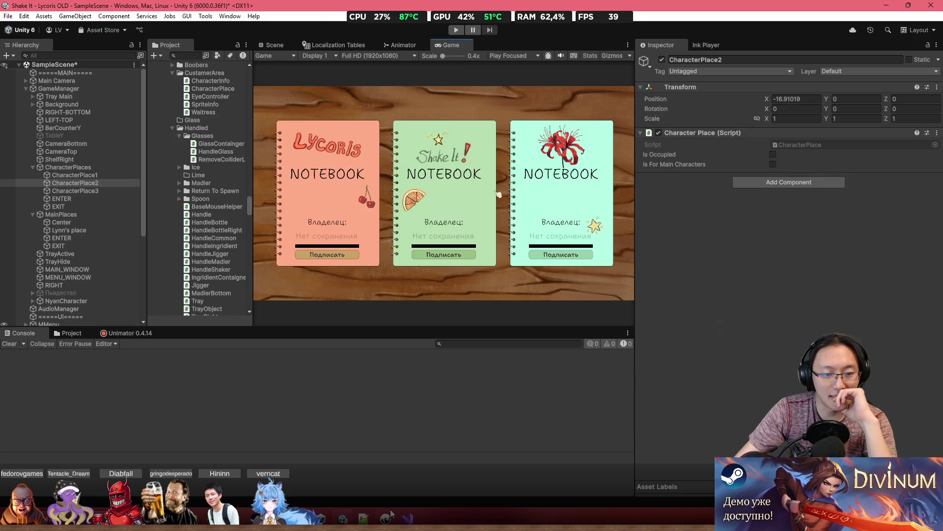
{"action": "left_click", "coordinate": [407, 517]}
Open SaveSystem.cs and search for 'DayEnd' to reach its call in StartDialogue on line 109.
{"action": "scroll", "coordinate": [304, 303], "scroll_direction": "down", "scroll_amount": 10}
{"action": "scroll", "coordinate": [304, 303], "scroll_direction": "up", "scroll_amount": 5}
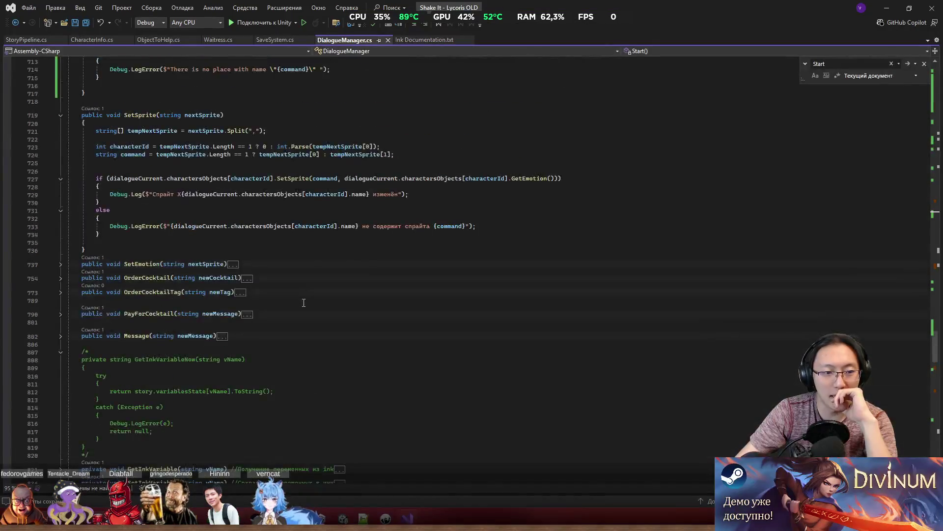
{"action": "scroll", "coordinate": [304, 303], "scroll_direction": "down", "scroll_amount": 15}
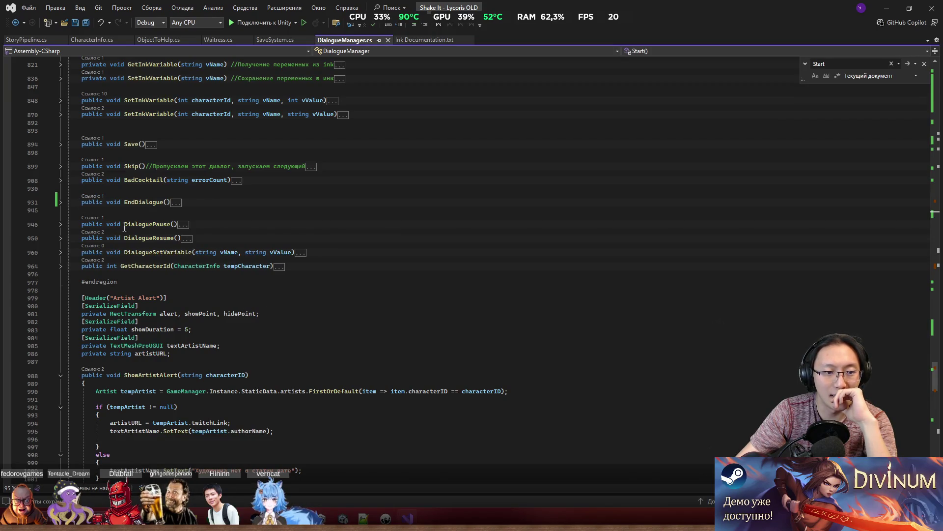
{"action": "left_click", "coordinate": [277, 40]}
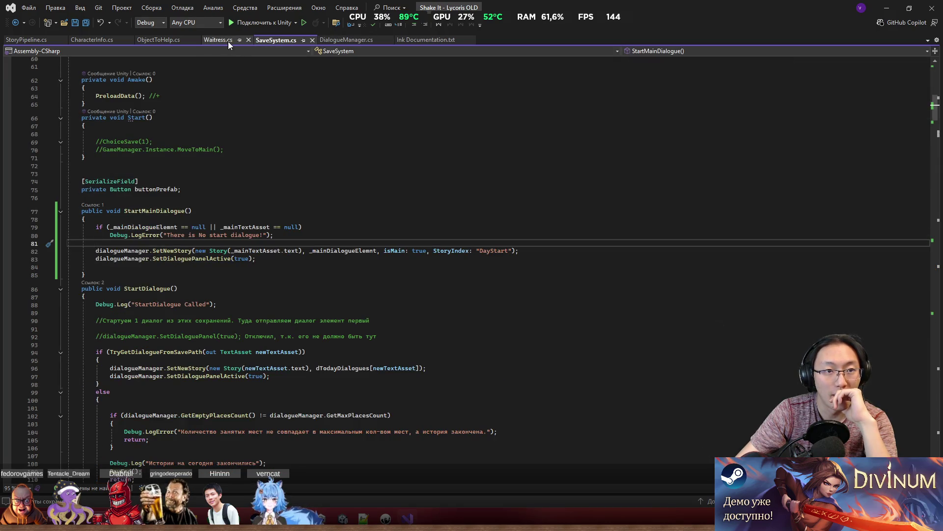
{"action": "left_click", "coordinate": [320, 313]}
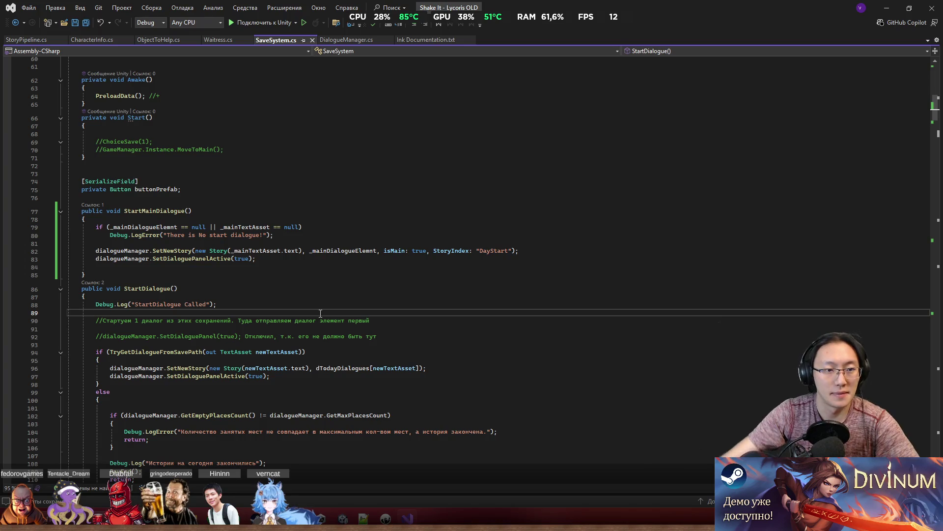
{"action": "key", "text": "ctrl+f"}
{"action": "type", "text": "DayEnd"}
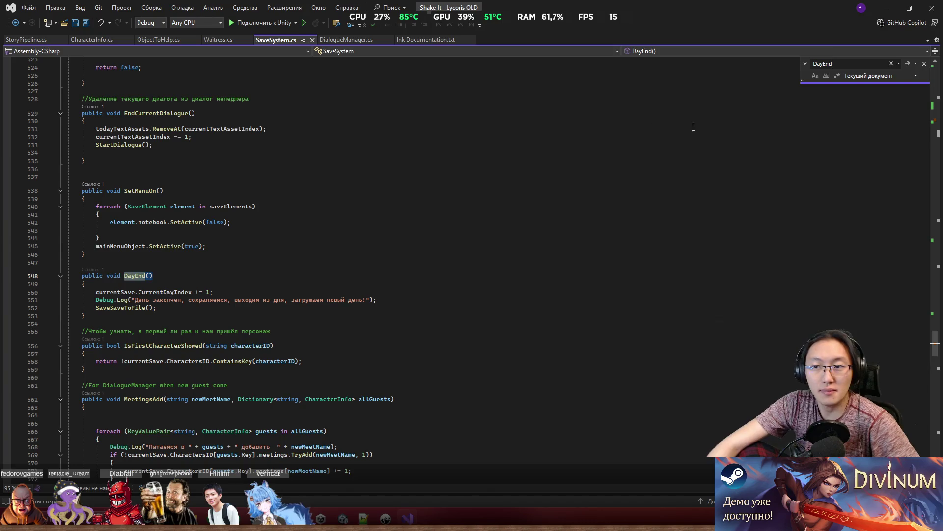
{"action": "key", "text": "Return"}
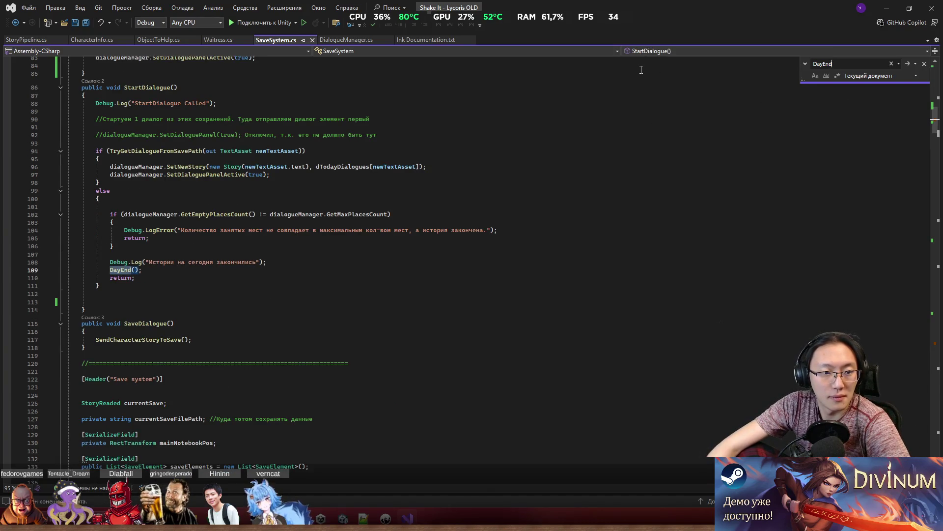
Review the DayEnd() call and the SetDialoguePanelActive(true) lines in StartDialogue and StartMainDialogue.
{"action": "scroll", "coordinate": [189, 183], "scroll_direction": "up", "scroll_amount": 1}
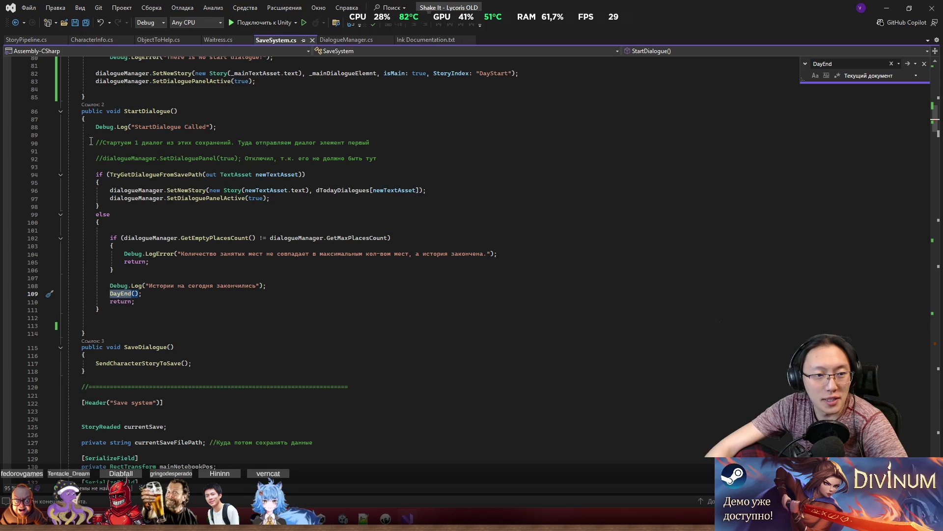
{"action": "left_click_drag", "start_coordinate": [89, 119], "coordinate": [101, 222]}
{"action": "left_click", "coordinate": [175, 245]}
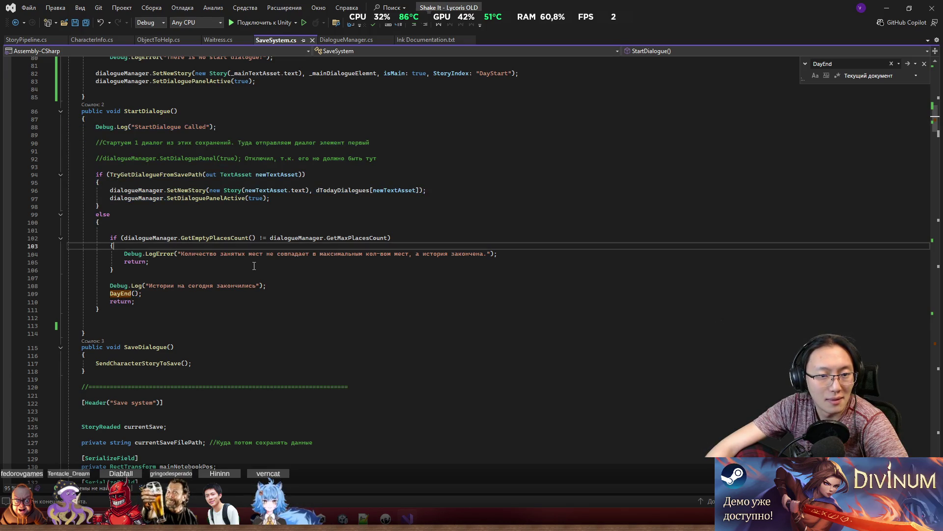
{"action": "left_click_drag", "start_coordinate": [109, 286], "coordinate": [236, 304]}
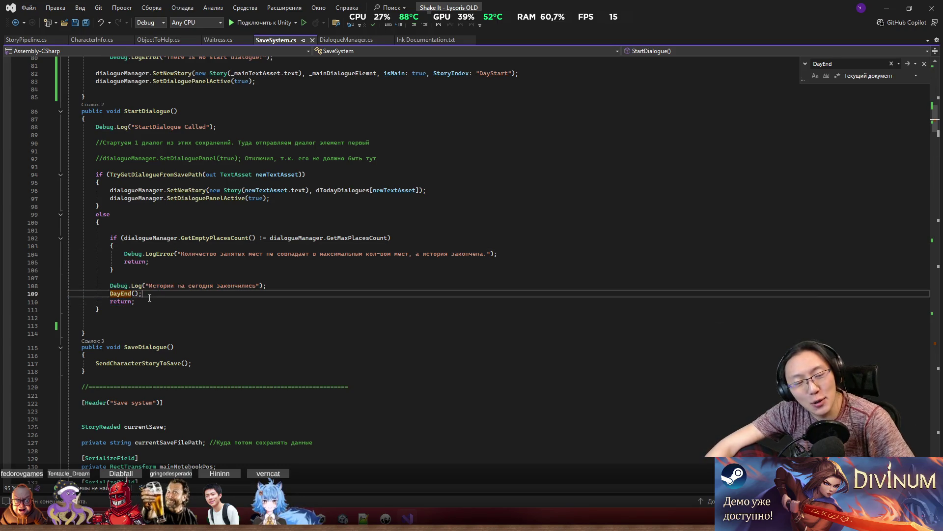
{"action": "left_click_drag", "start_coordinate": [144, 293], "coordinate": [110, 293]}
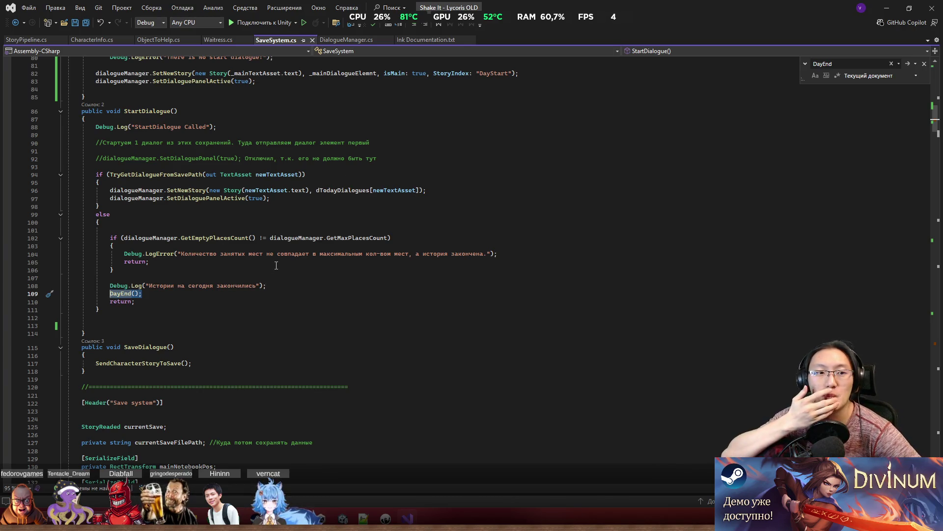
{"action": "mouse_move", "coordinate": [270, 198]}
{"action": "left_mouse_down"}
{"action": "mouse_move", "coordinate": [111, 191]}
{"action": "mouse_move", "coordinate": [111, 203]}
{"action": "left_mouse_up"}
{"action": "scroll", "coordinate": [111, 203], "scroll_direction": "up", "scroll_amount": 3}
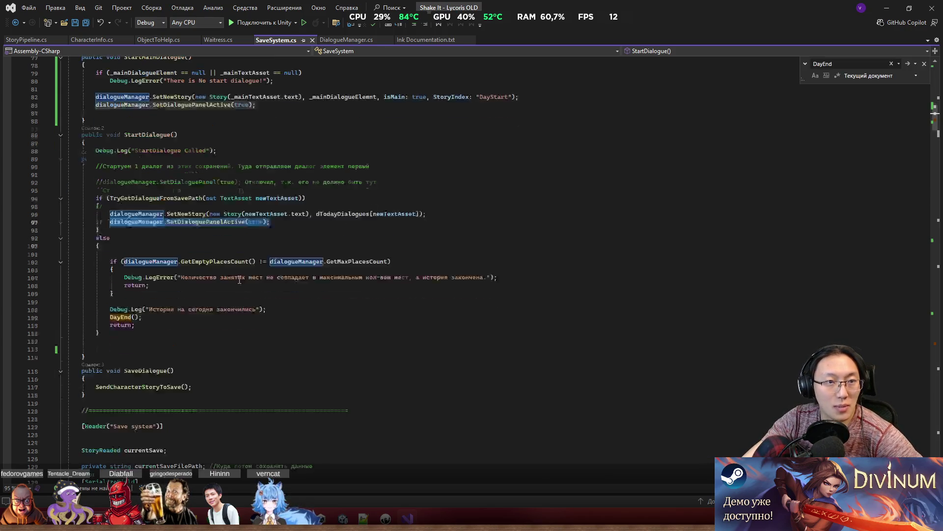
{"action": "left_click", "coordinate": [256, 160]}
{"action": "mouse_move", "coordinate": [257, 153]}
{"action": "left_mouse_down"}
{"action": "mouse_move", "coordinate": [288, 152]}
{"action": "mouse_move", "coordinate": [97, 152]}
{"action": "left_mouse_up"}
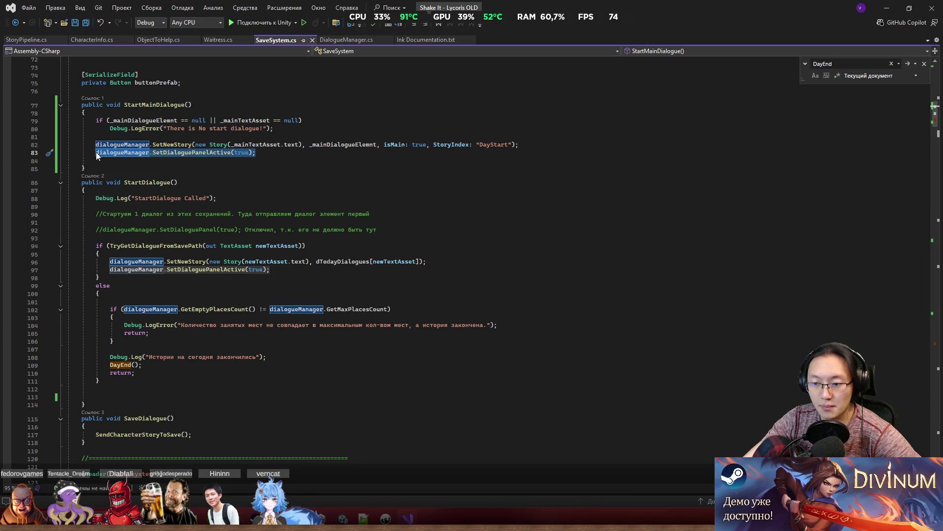
{"action": "key", "text": "alt+Tab"}
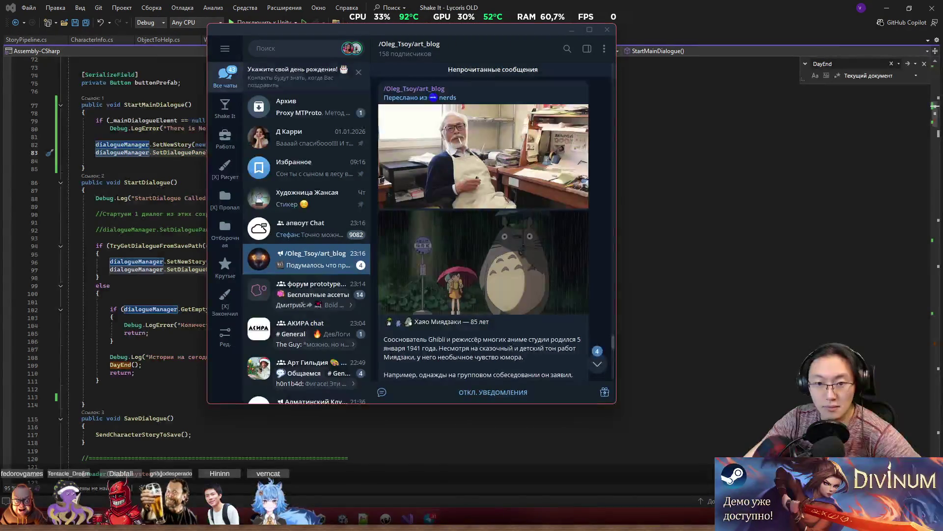
Open the art blog channel in Telegram and scroll through its recent posts.
{"action": "left_click", "coordinate": [607, 366]}
{"action": "scroll", "coordinate": [570, 339], "scroll_direction": "up", "scroll_amount": 10}
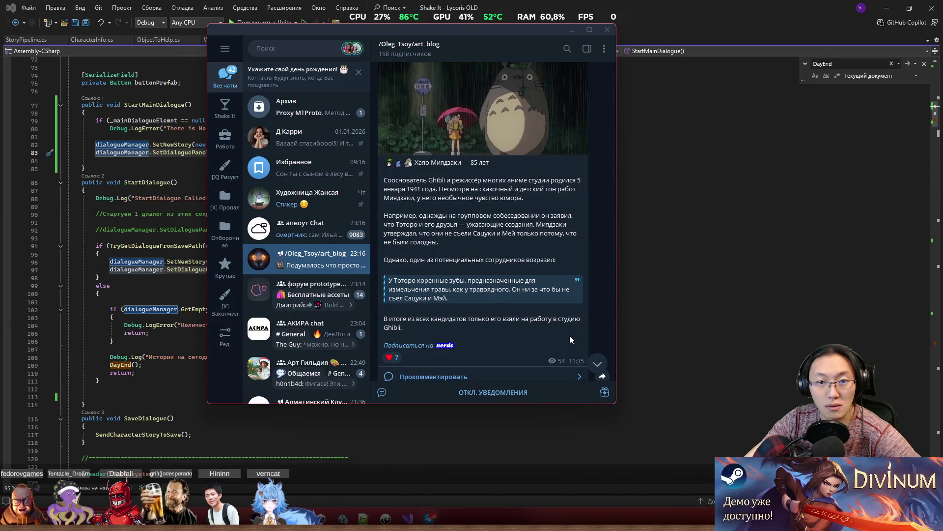
{"action": "scroll", "coordinate": [570, 335], "scroll_direction": "up", "scroll_amount": 5}
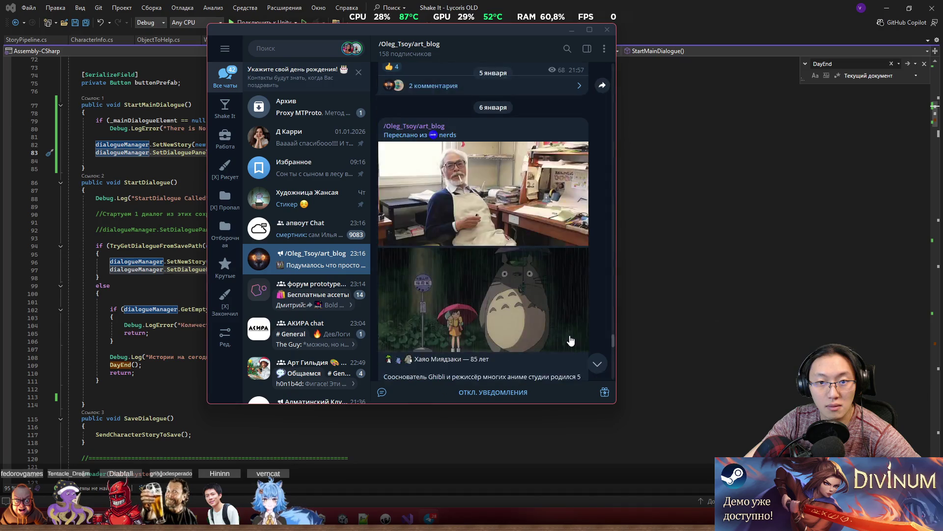
{"action": "scroll", "coordinate": [570, 336], "scroll_direction": "down", "scroll_amount": 2}
{"action": "scroll", "coordinate": [570, 336], "scroll_direction": "down", "scroll_amount": 2}
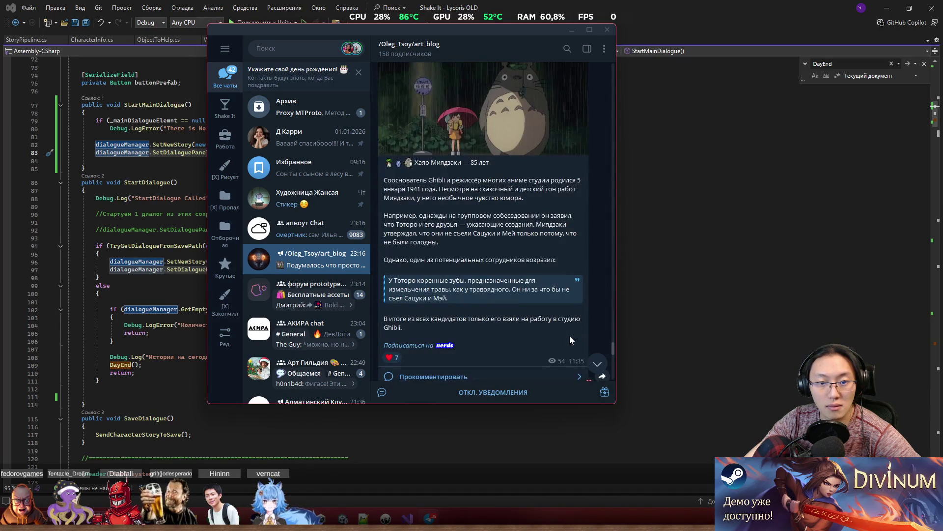
{"action": "scroll", "coordinate": [570, 335], "scroll_direction": "up", "scroll_amount": 4}
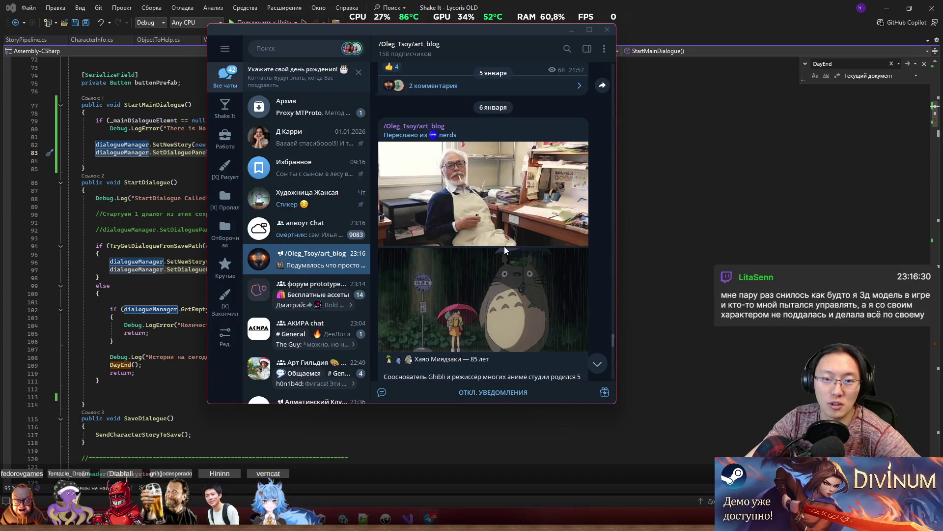
{"action": "scroll", "coordinate": [424, 162], "scroll_direction": "down", "scroll_amount": 2}
{"action": "scroll", "coordinate": [424, 162], "scroll_direction": "down", "scroll_amount": 3}
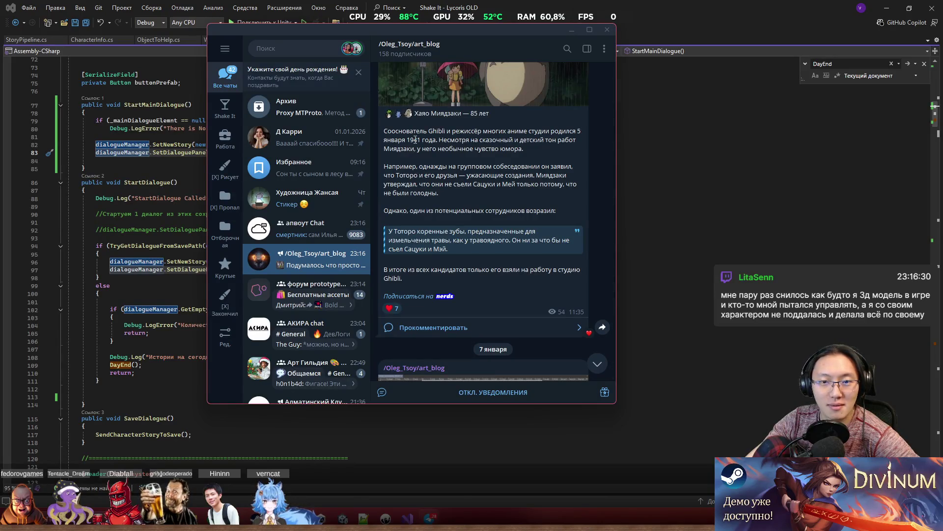
Read the Miyazaki and fox artwork posts, then close Telegram to return to the code.
{"action": "mouse_move", "coordinate": [423, 140]}
{"action": "left_mouse_down"}
{"action": "mouse_move", "coordinate": [491, 149]}
{"action": "mouse_move", "coordinate": [535, 221]}
{"action": "left_mouse_up"}
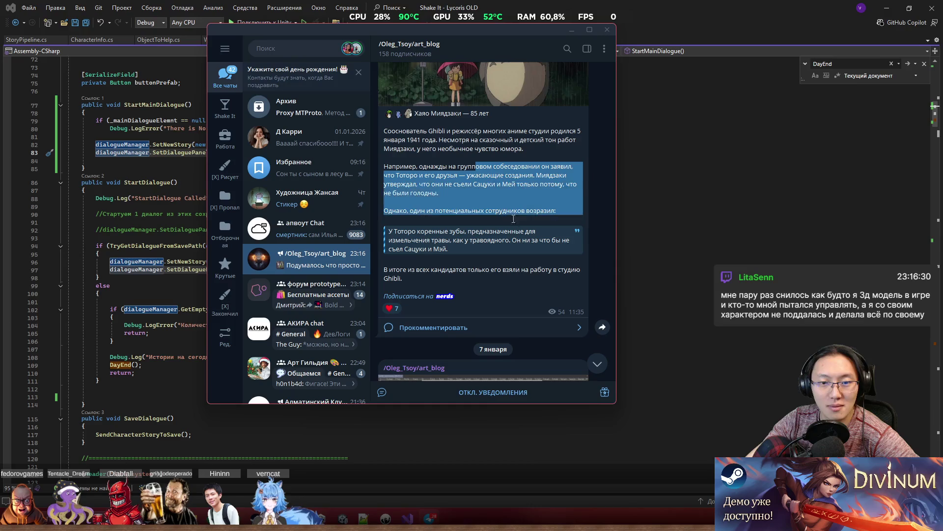
{"action": "scroll", "coordinate": [537, 279], "scroll_direction": "down", "scroll_amount": 5}
{"action": "scroll", "coordinate": [550, 307], "scroll_direction": "down", "scroll_amount": 6}
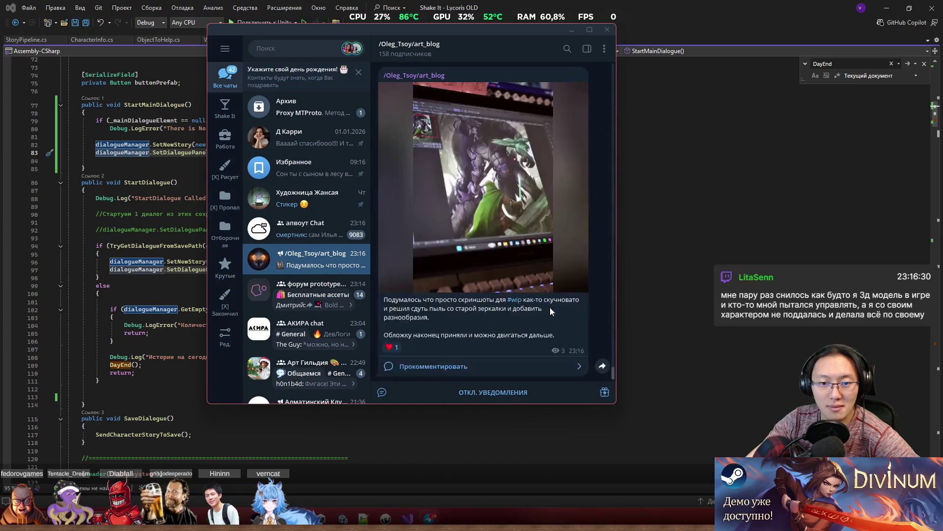
{"action": "left_click_drag", "start_coordinate": [585, 344], "coordinate": [385, 298]}
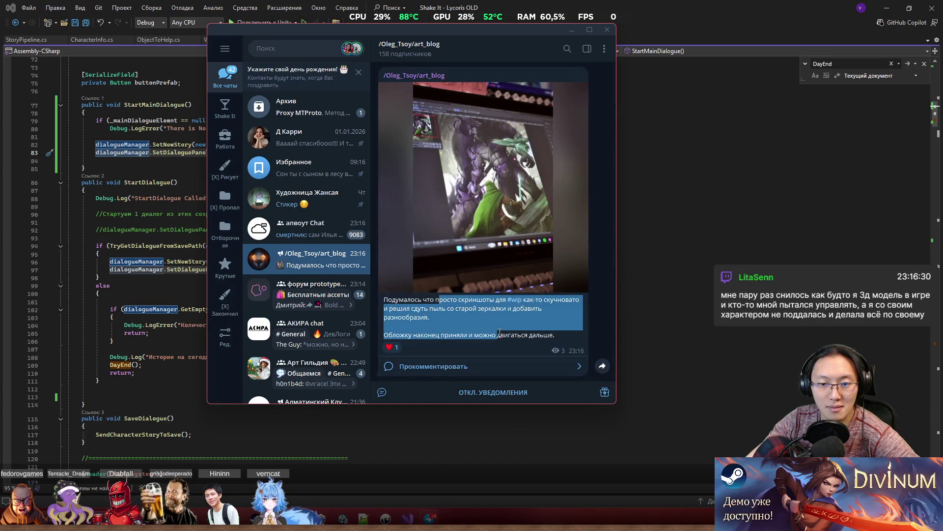
{"action": "left_click", "coordinate": [611, 122]}
{"action": "left_click", "coordinate": [607, 30]}
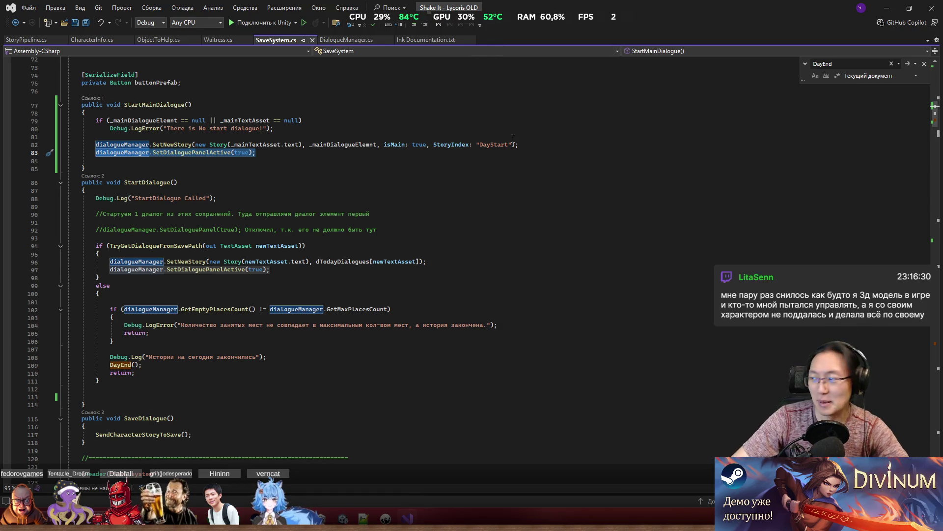
Comment out the DayEnd() call on line 109 in StartDialogue's else branch.
{"action": "left_click_drag", "start_coordinate": [171, 215], "coordinate": [129, 373]}
{"action": "left_click", "coordinate": [129, 373]}
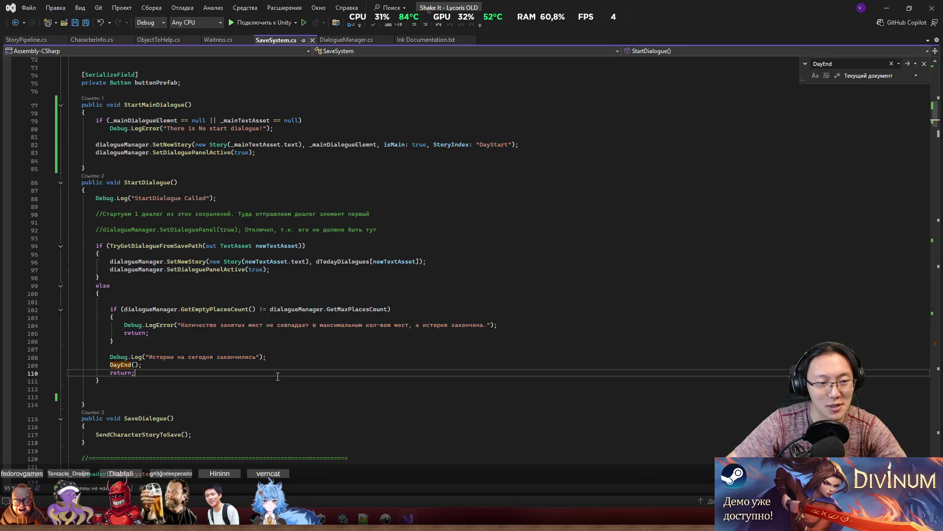
{"action": "left_click", "coordinate": [392, 389]}
{"action": "scroll", "coordinate": [346, 385], "scroll_direction": "down", "scroll_amount": 2}
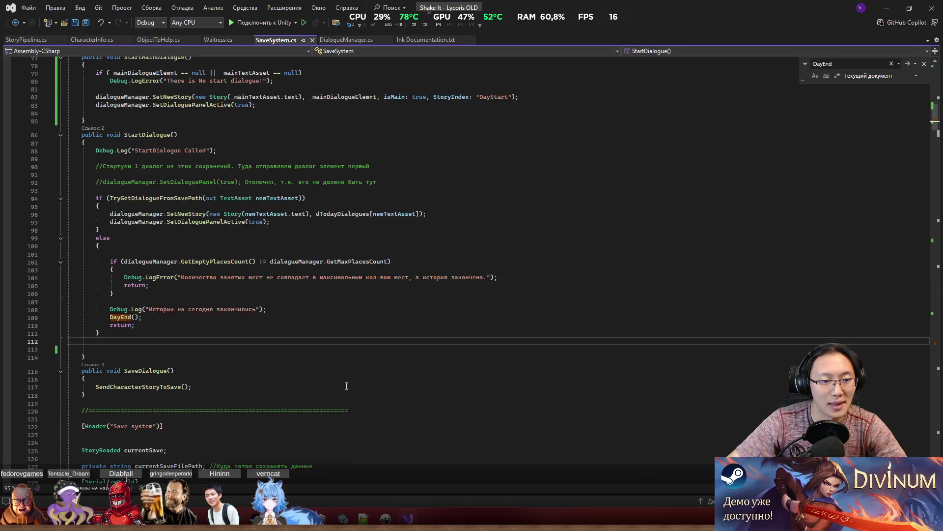
{"action": "mouse_move", "coordinate": [68, 309]}
{"action": "left_mouse_down"}
{"action": "mouse_move", "coordinate": [207, 310]}
{"action": "mouse_move", "coordinate": [143, 317]}
{"action": "mouse_move", "coordinate": [146, 324]}
{"action": "left_mouse_up"}
{"action": "left_click", "coordinate": [145, 317]}
{"action": "key", "text": "shift+Home"}
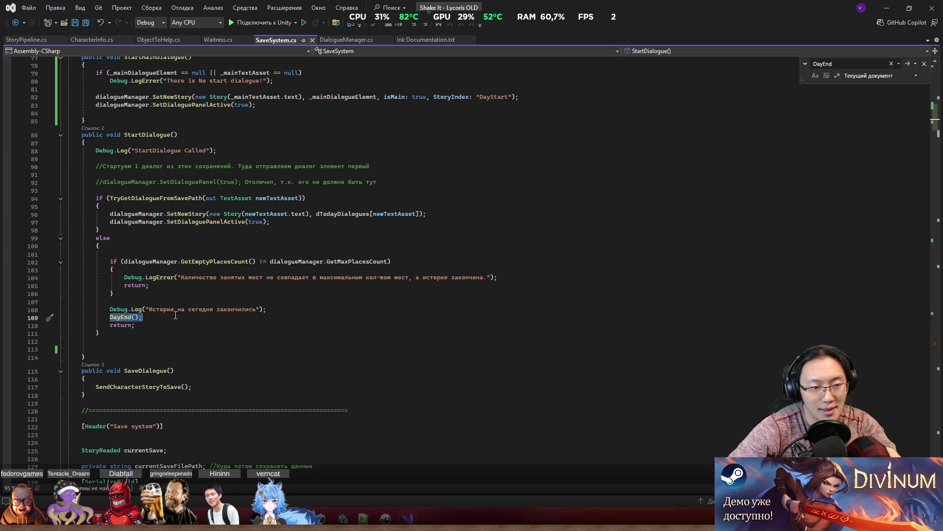
{"action": "left_click", "coordinate": [176, 315]}
{"action": "key", "text": "ctrl+k"}
{"action": "key", "text": "ctrl+c"}
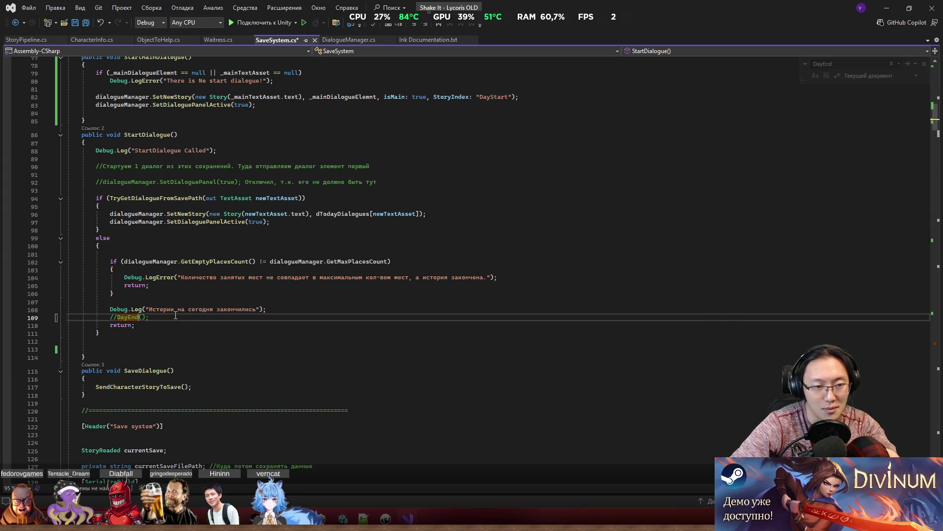
{"action": "key", "text": "Down"}
{"action": "key", "text": "Up"}
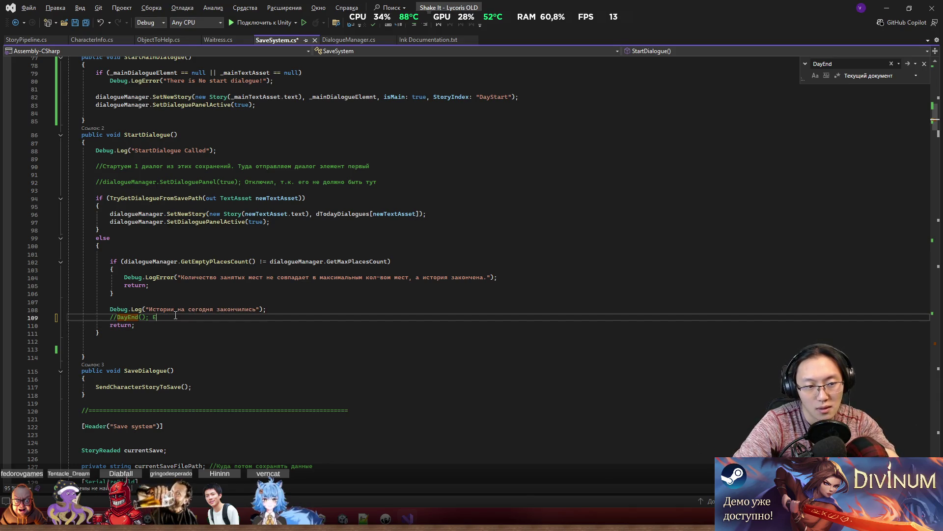
Mark the commented DayEnd() call as 'Устарело' (obsolete) and add a blank line below it.
{"action": "type", "text": "Устарело"}
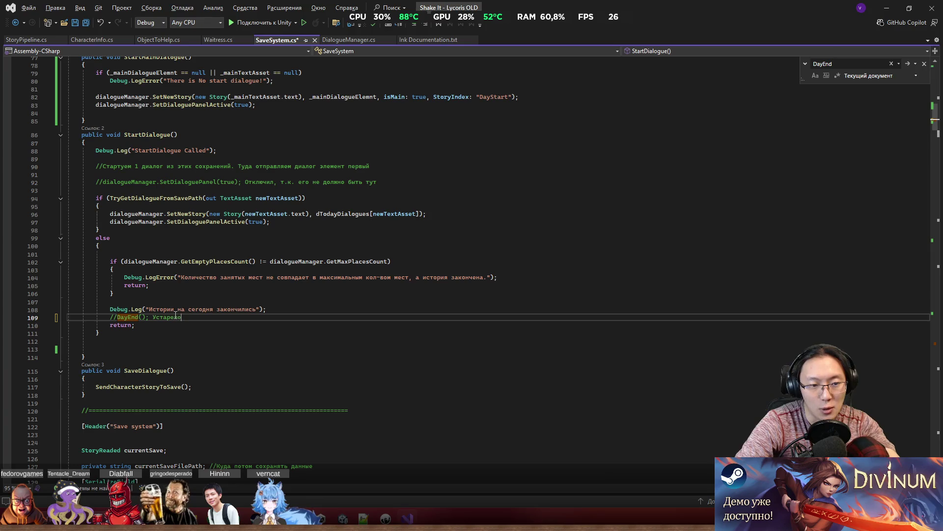
{"action": "key", "text": "Return"}
{"action": "key", "text": "Return"}
{"action": "key", "text": "Return"}
{"action": "key", "text": "Up"}
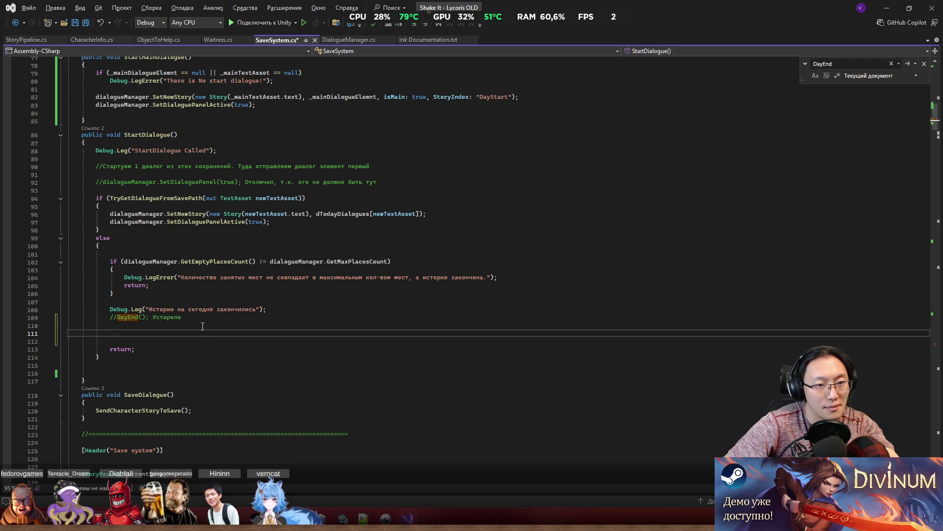
{"action": "scroll", "coordinate": [201, 325], "scroll_direction": "down", "scroll_amount": 3}
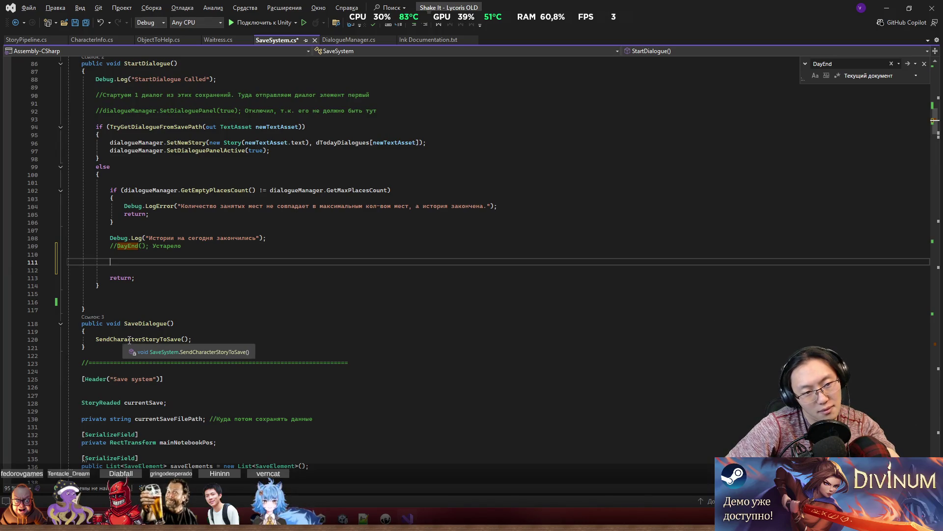
{"action": "scroll", "coordinate": [165, 325], "scroll_direction": "up", "scroll_amount": 2}
{"action": "scroll", "coordinate": [178, 319], "scroll_direction": "up", "scroll_amount": 1}
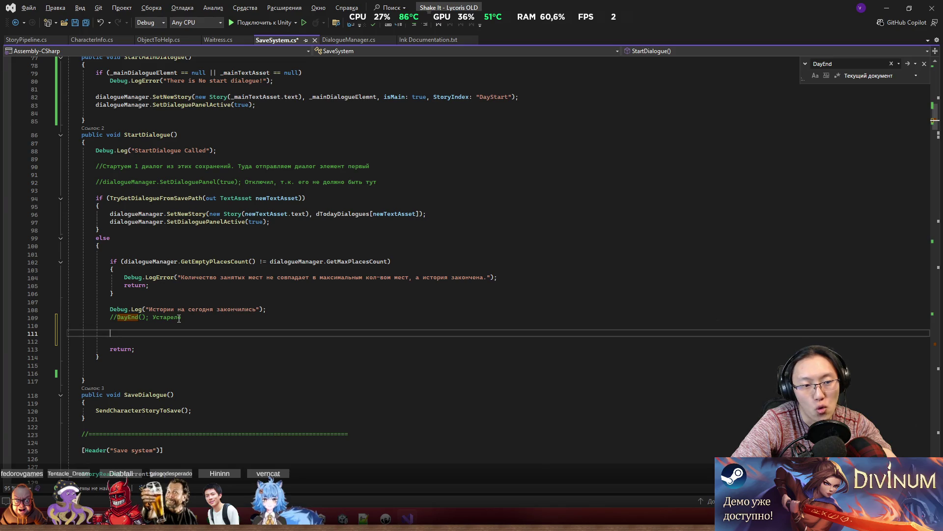
{"action": "scroll", "coordinate": [180, 295], "scroll_direction": "up", "scroll_amount": 2}
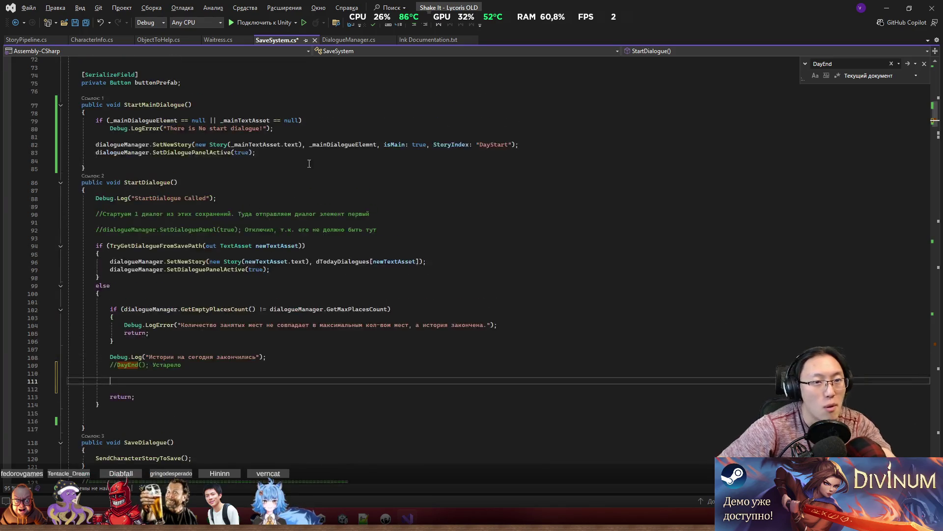
Copy StartMainDialogue's SetNewStory and SetDialoguePanelActive lines into the else branch and save SaveSystem.cs.
{"action": "left_click_drag", "start_coordinate": [256, 153], "coordinate": [97, 144]}
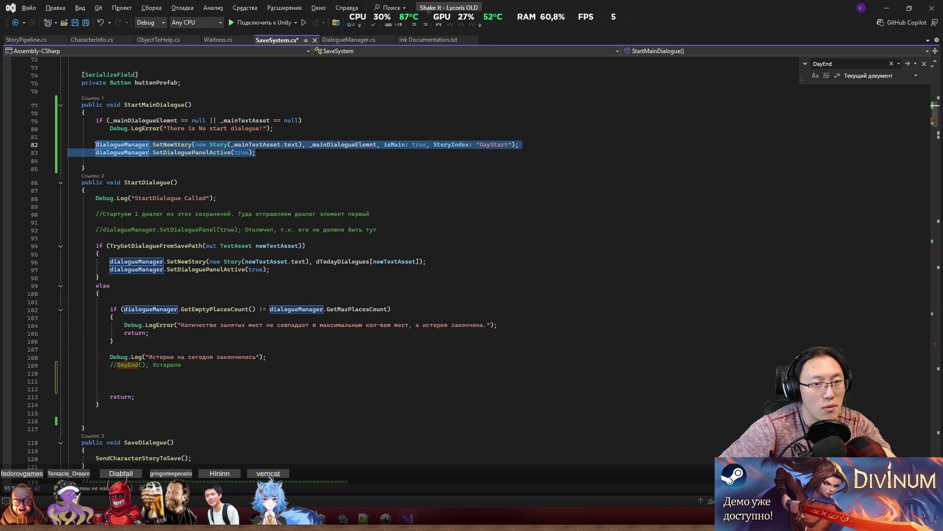
{"action": "key", "text": "ctrl+c"}
{"action": "left_click", "coordinate": [245, 380]}
{"action": "key", "text": "ctrl+v"}
{"action": "left_click", "coordinate": [308, 396]}
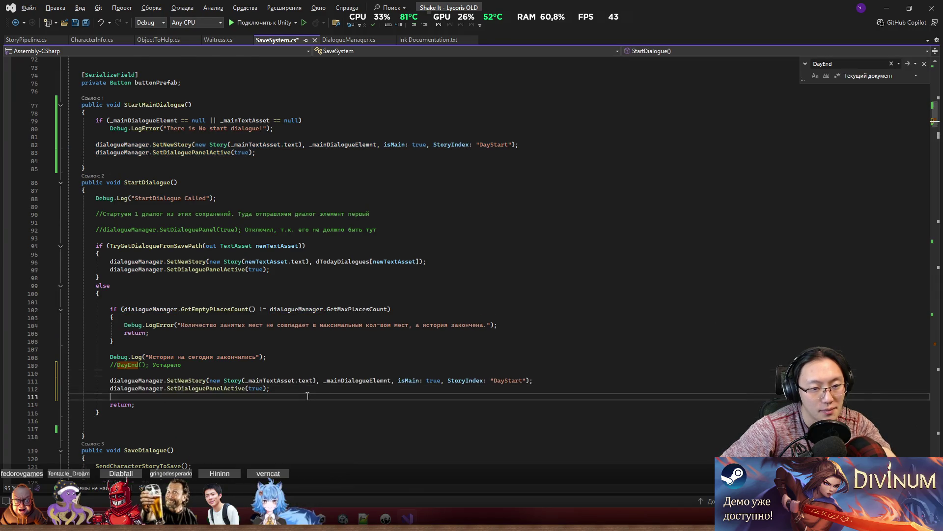
{"action": "scroll", "coordinate": [307, 396], "scroll_direction": "down", "scroll_amount": 3}
{"action": "key", "text": "ctrl+s"}
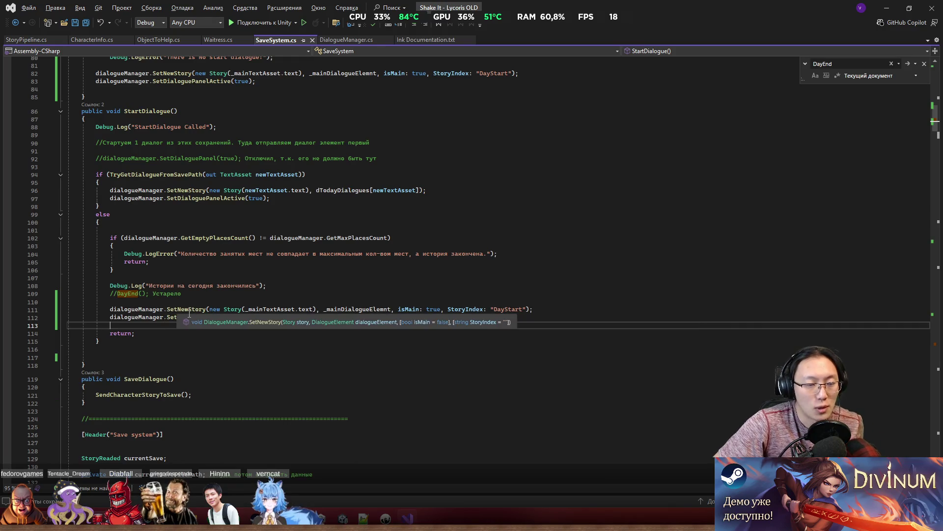
Begin replacing the pasted 'DayStart' story index value with 'DayEnd'.
{"action": "double_click", "coordinate": [512, 309]}
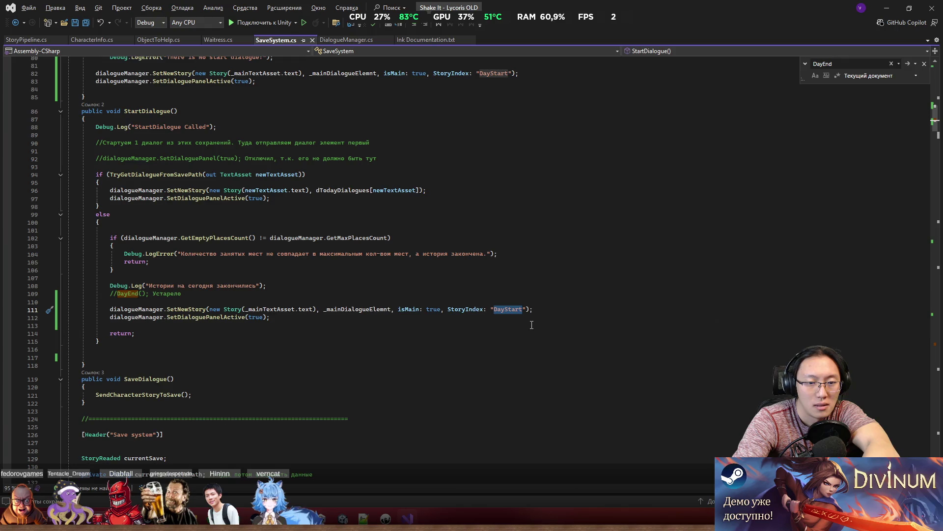
{"action": "key", "text": "Right"}
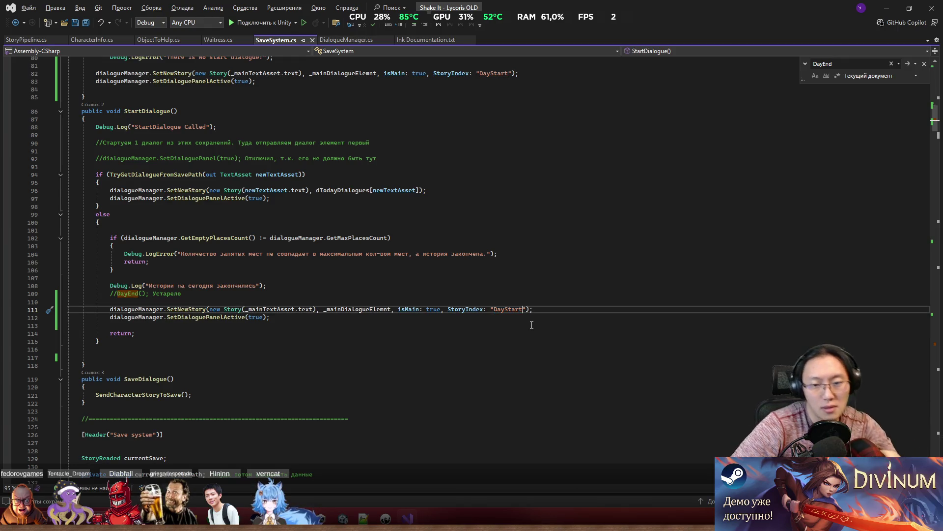
{"action": "key", "text": "BackSpace"}
{"action": "key", "text": "BackSpace"}
{"action": "key", "text": "BackSpace"}
{"action": "type", "text": "тв"}
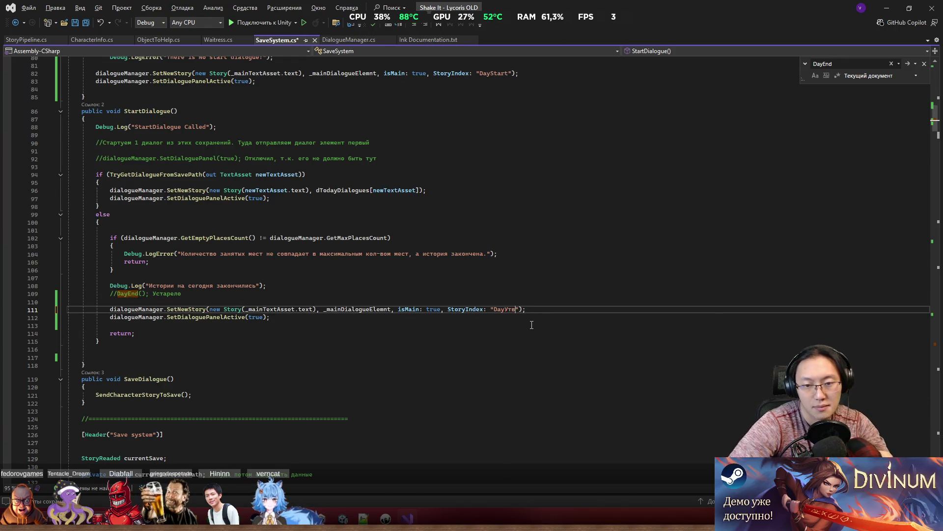
{"action": "key", "text": "BackSpace"}
{"action": "key", "text": "BackSpace"}
Finish the 'DayEnd' story index and open SetNewStory's definition in DialogueManager.cs.
{"action": "type", "text": "End"}
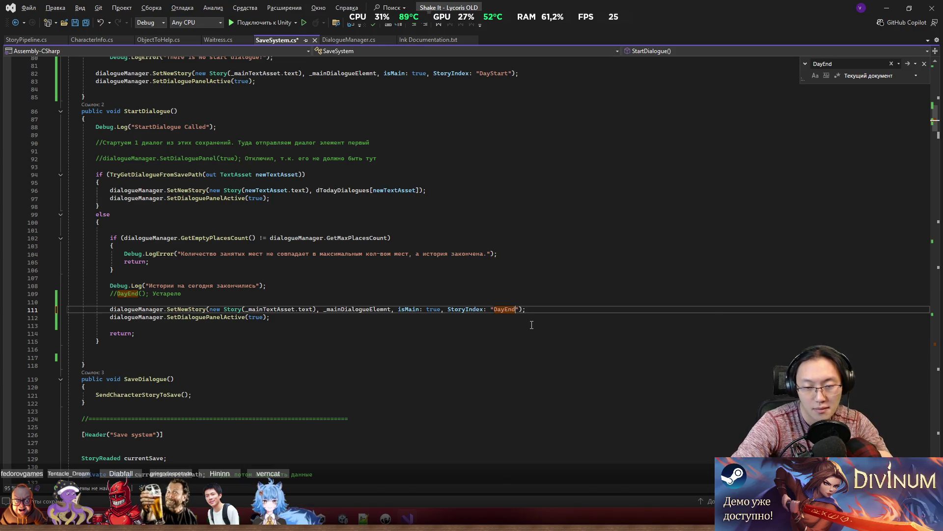
{"action": "left_click", "coordinate": [186, 309], "text": "ctrl"}
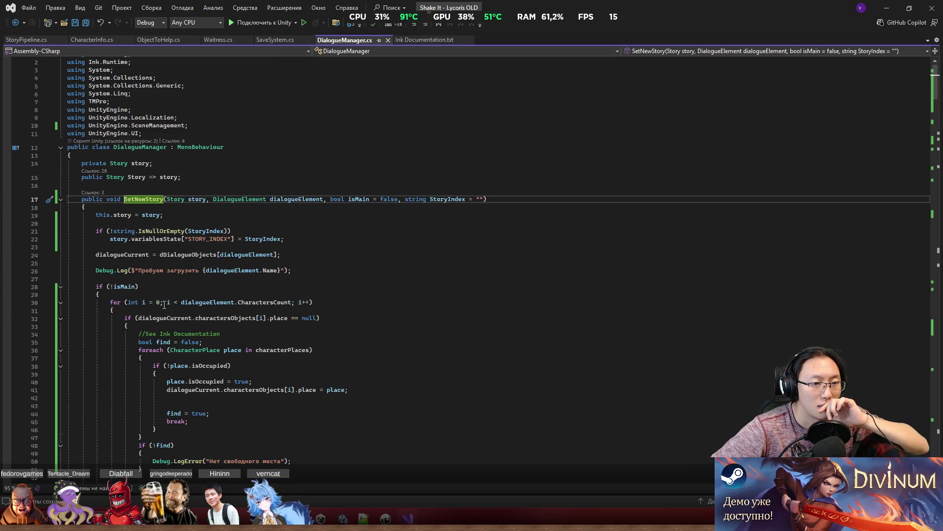
{"action": "scroll", "coordinate": [312, 350], "scroll_direction": "down", "scroll_amount": 1}
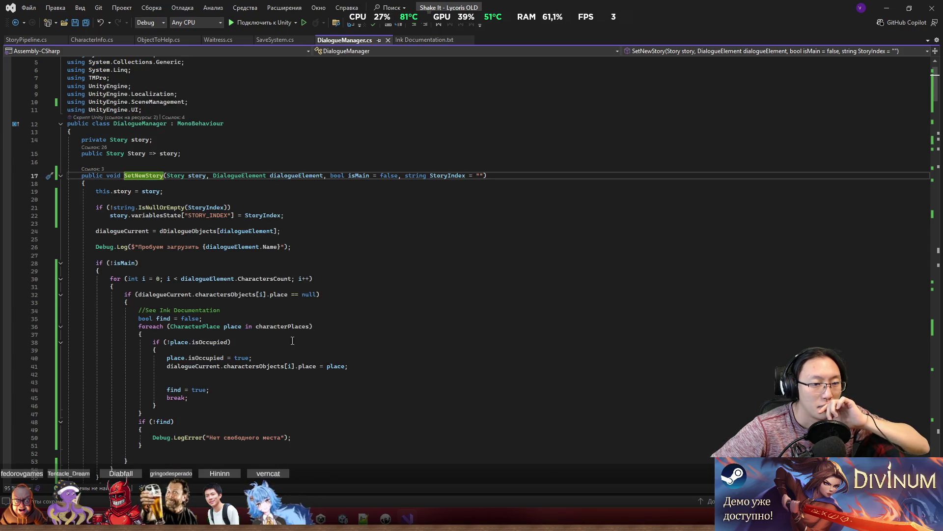
{"action": "scroll", "coordinate": [164, 302], "scroll_direction": "down", "scroll_amount": 1}
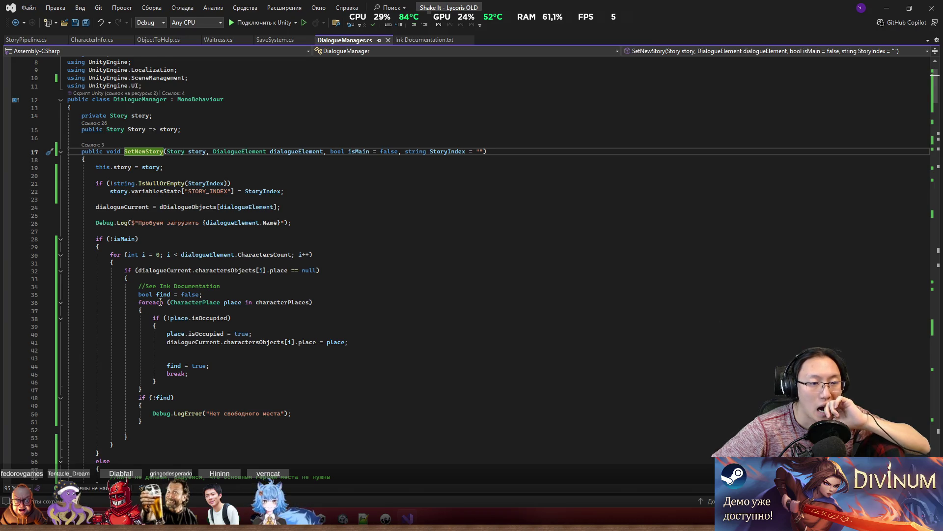
{"action": "scroll", "coordinate": [160, 301], "scroll_direction": "down", "scroll_amount": 1}
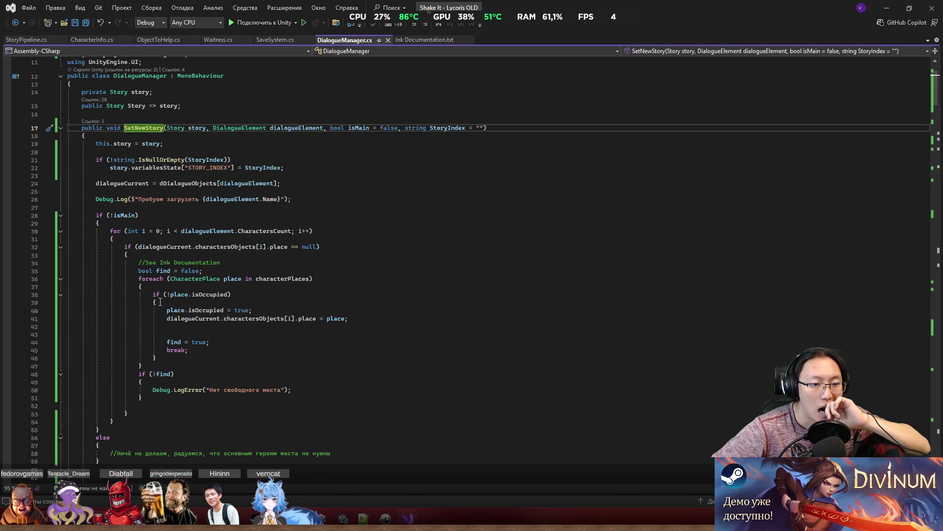
{"action": "scroll", "coordinate": [160, 302], "scroll_direction": "down", "scroll_amount": 6}
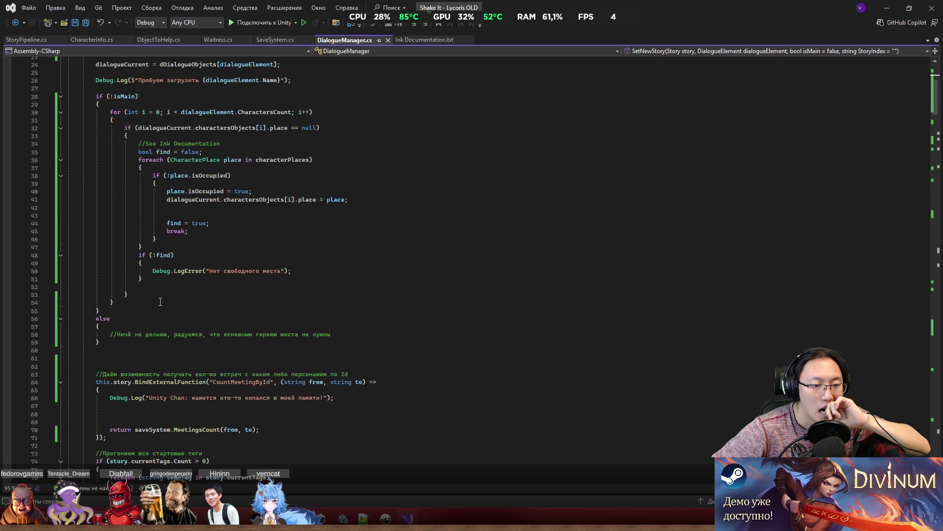
{"action": "scroll", "coordinate": [160, 302], "scroll_direction": "down", "scroll_amount": 2}
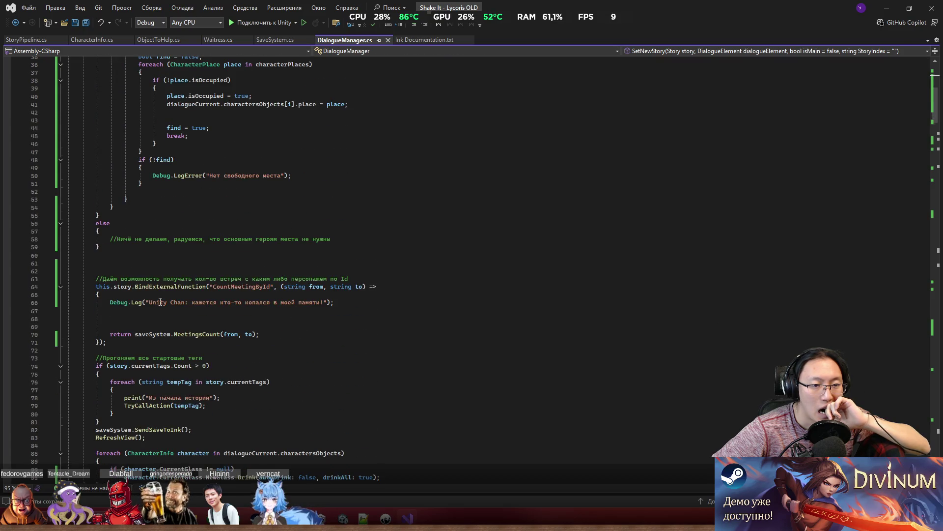
{"action": "scroll", "coordinate": [160, 302], "scroll_direction": "down", "scroll_amount": 1}
{"action": "scroll", "coordinate": [160, 302], "scroll_direction": "down", "scroll_amount": 2}
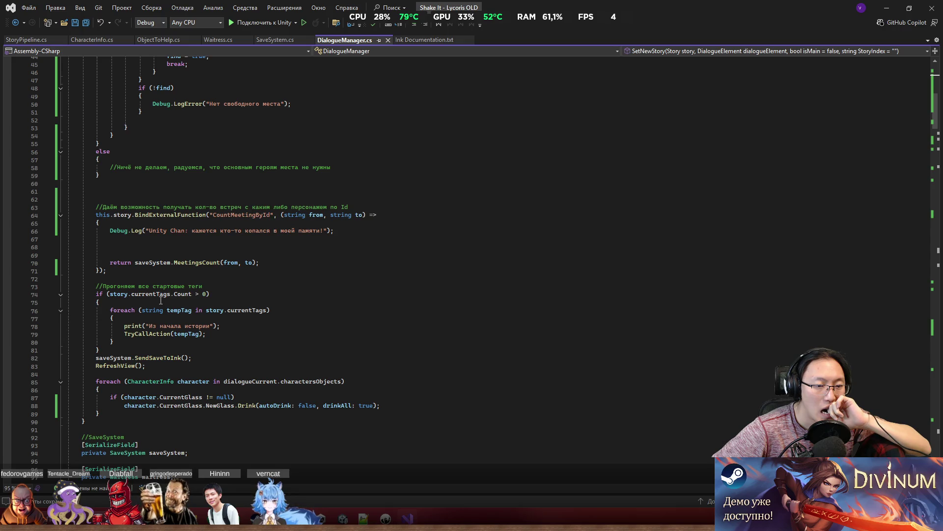
{"action": "scroll", "coordinate": [160, 300], "scroll_direction": "down", "scroll_amount": 2}
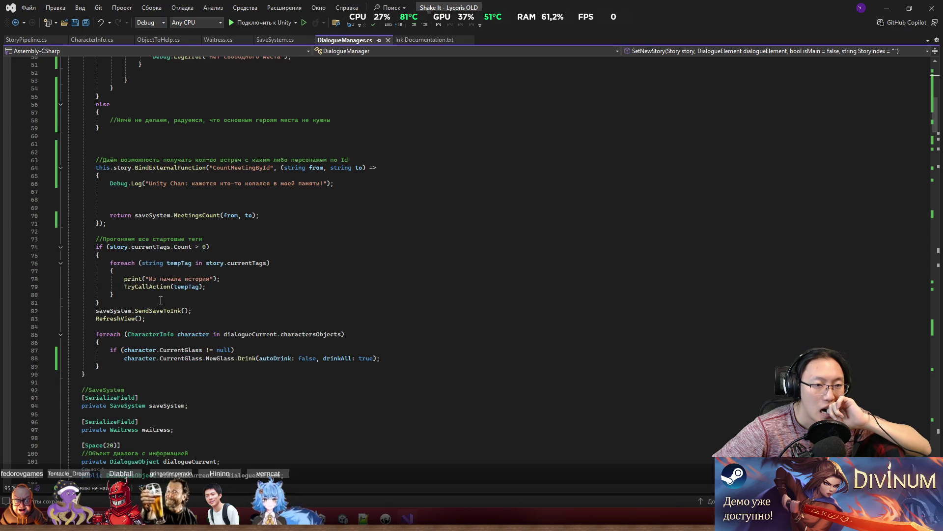
Scroll through DialogueManager.cs down to the EndDialogue region and its related methods.
{"action": "scroll", "coordinate": [198, 310], "scroll_direction": "up", "scroll_amount": 8}
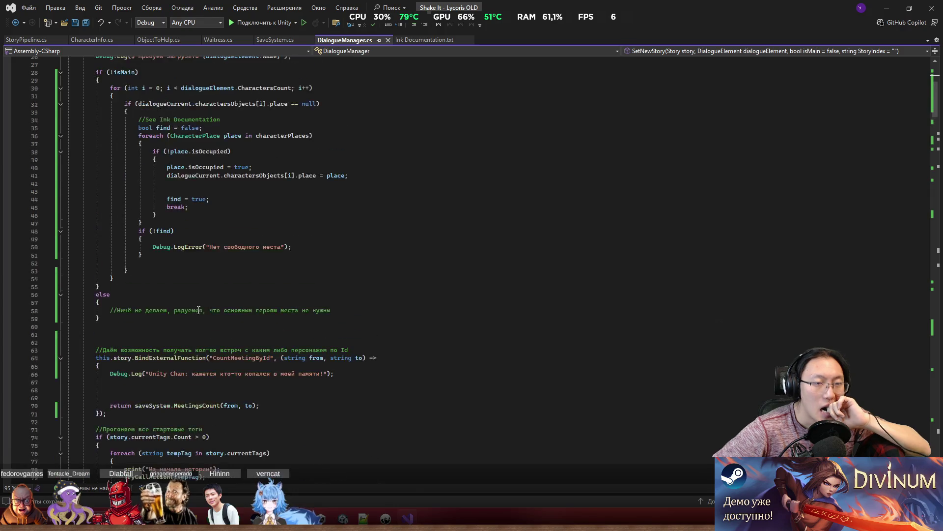
{"action": "scroll", "coordinate": [281, 356], "scroll_direction": "up", "scroll_amount": 2}
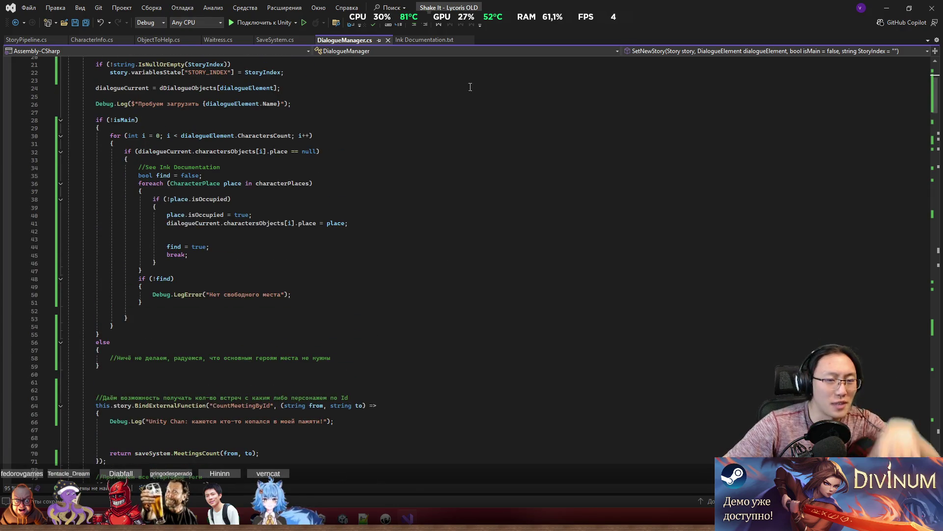
{"action": "scroll", "coordinate": [369, 391], "scroll_direction": "up", "scroll_amount": 2}
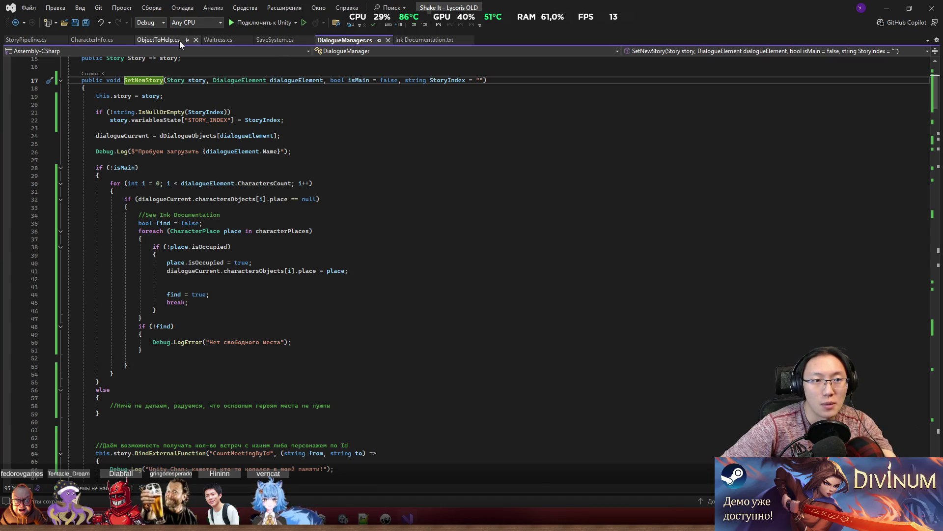
{"action": "scroll", "coordinate": [261, 226], "scroll_direction": "down", "scroll_amount": 9}
{"action": "scroll", "coordinate": [260, 227], "scroll_direction": "down", "scroll_amount": 20}
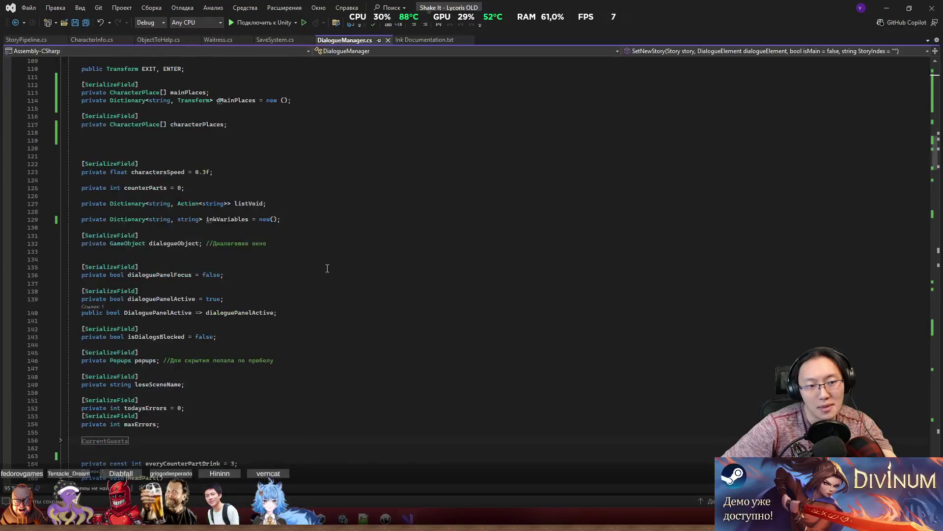
{"action": "scroll", "coordinate": [331, 271], "scroll_direction": "down", "scroll_amount": 5}
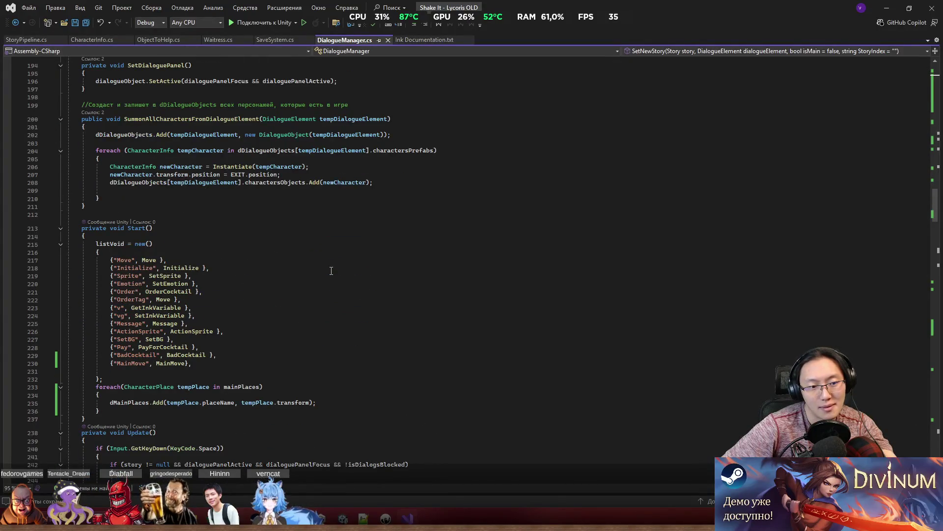
{"action": "left_click", "coordinate": [311, 362]}
{"action": "scroll", "coordinate": [311, 357], "scroll_direction": "down", "scroll_amount": 20}
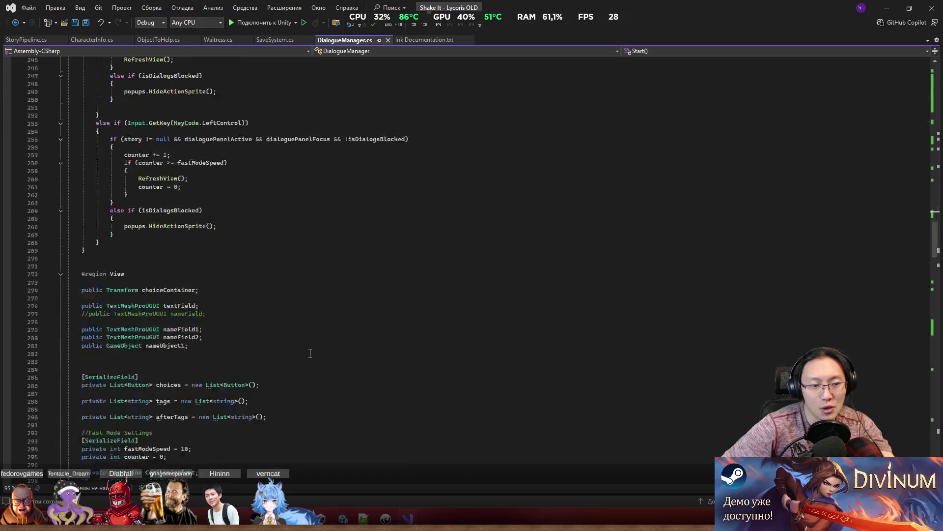
{"action": "scroll", "coordinate": [310, 352], "scroll_direction": "down", "scroll_amount": 20}
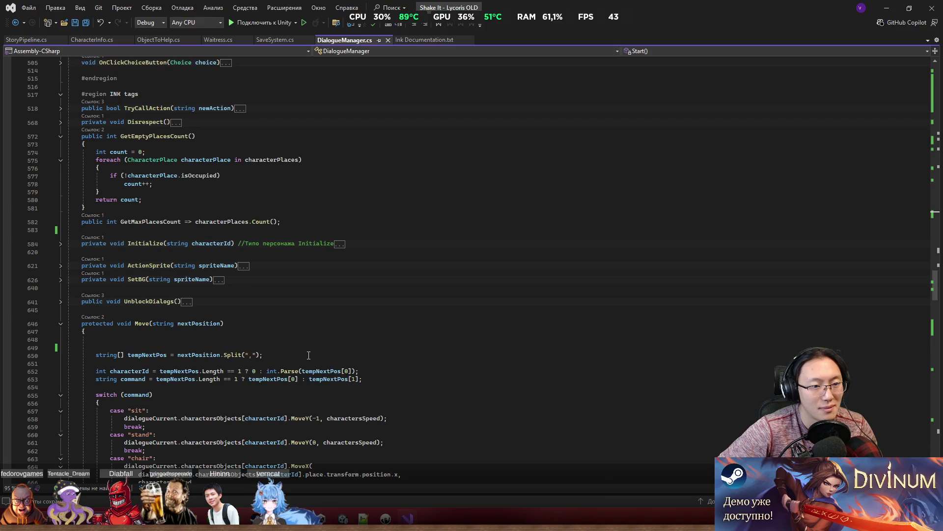
{"action": "scroll", "coordinate": [309, 354], "scroll_direction": "down", "scroll_amount": 5}
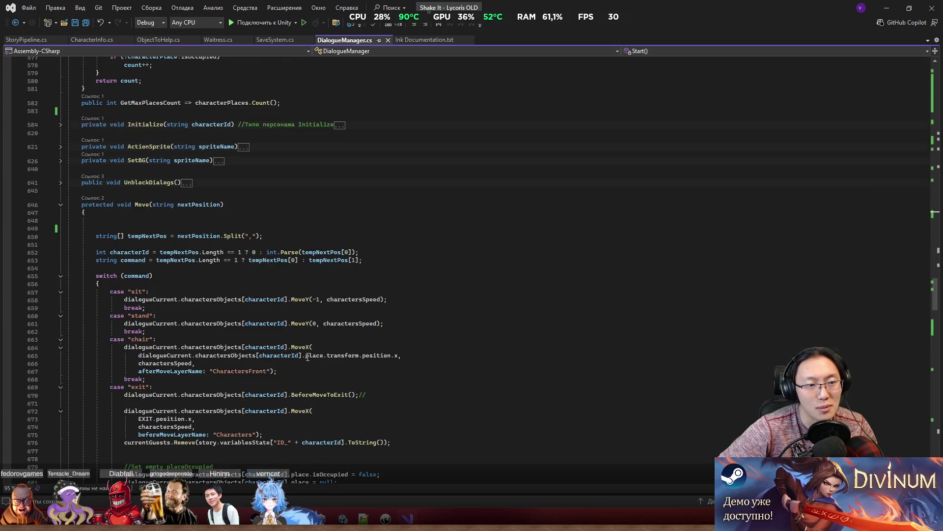
{"action": "scroll", "coordinate": [289, 346], "scroll_direction": "down", "scroll_amount": 20}
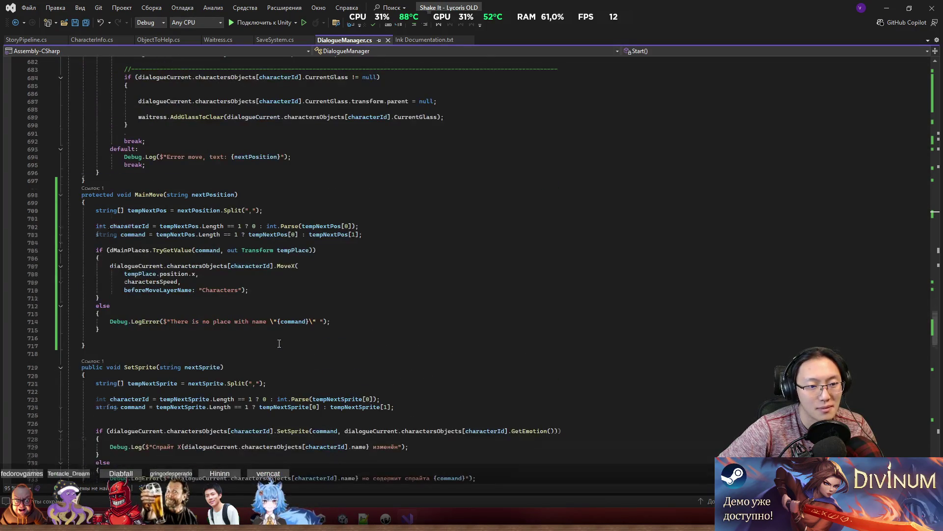
{"action": "scroll", "coordinate": [279, 343], "scroll_direction": "down", "scroll_amount": 9}
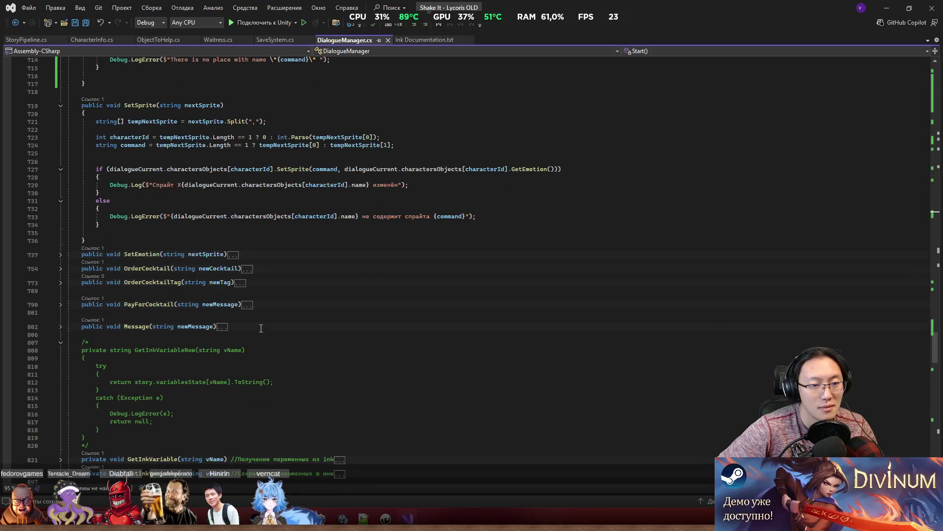
{"action": "scroll", "coordinate": [248, 345], "scroll_direction": "down", "scroll_amount": 4}
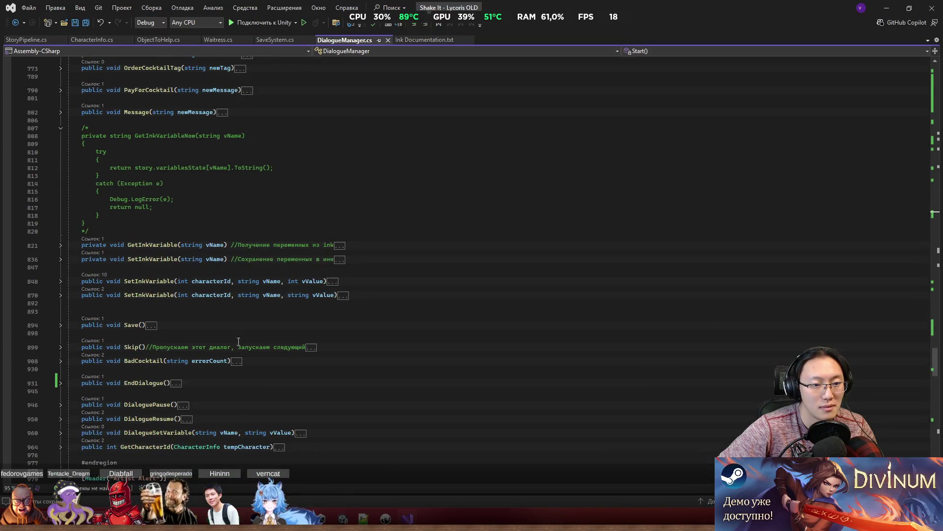
Expand Skip and add an empty 'public void DayEnd()' method right after it.
{"action": "left_click", "coordinate": [61, 361]}
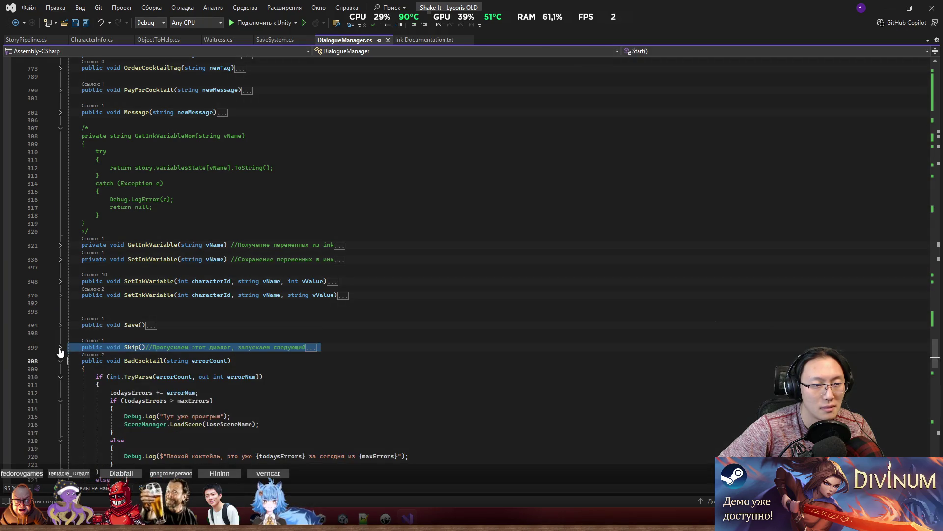
{"action": "left_click", "coordinate": [60, 351]}
{"action": "scroll", "coordinate": [100, 359], "scroll_direction": "down", "scroll_amount": 3}
{"action": "left_click", "coordinate": [126, 338]}
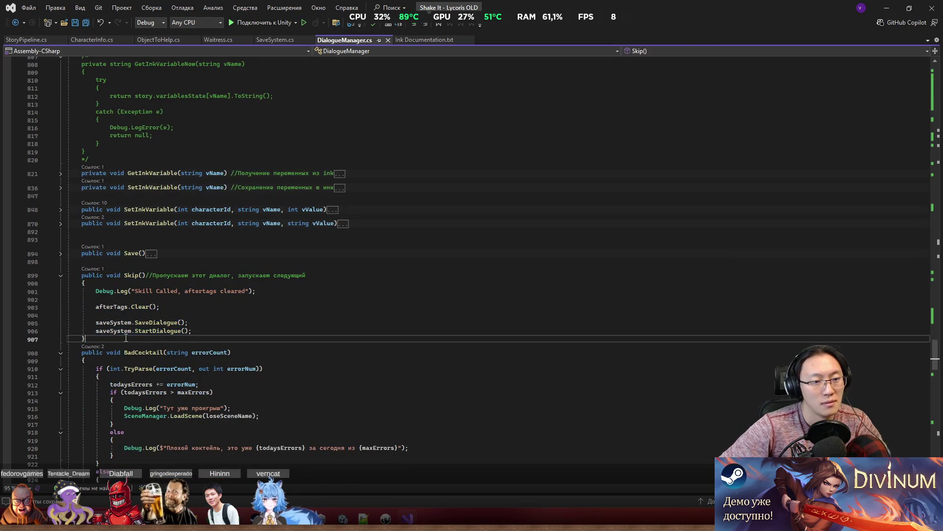
{"action": "key", "text": "Return"}
{"action": "key", "text": "Return"}
{"action": "key", "text": "Up"}
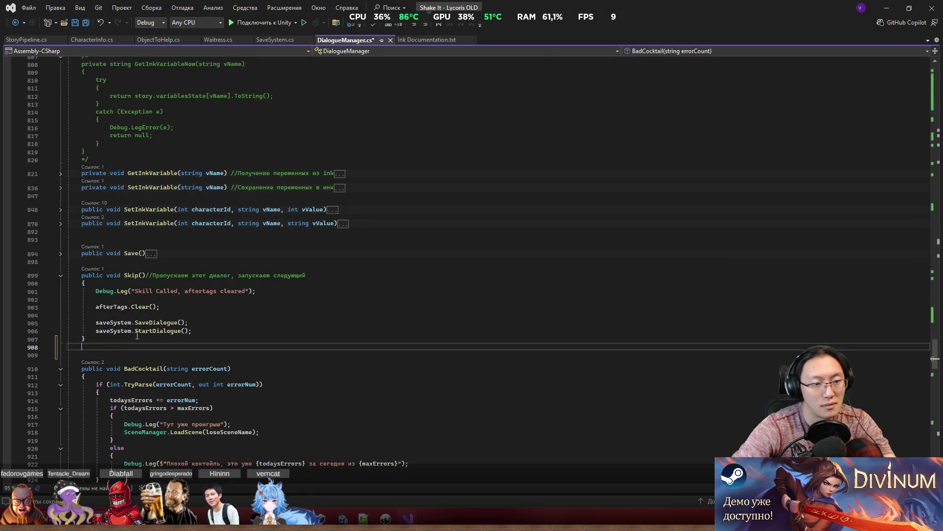
{"action": "key", "text": "Return"}
{"action": "type", "text": "public vo"}
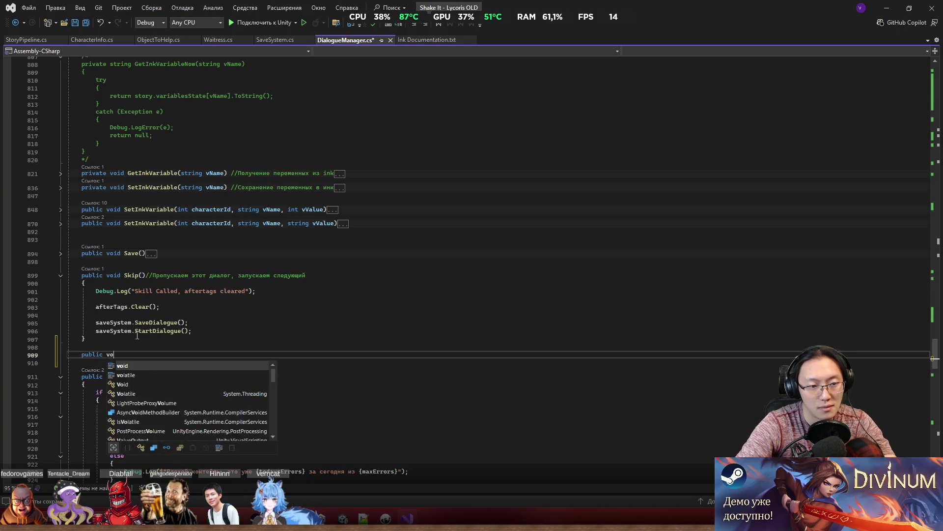
{"action": "type", "text": "id DayEn"}
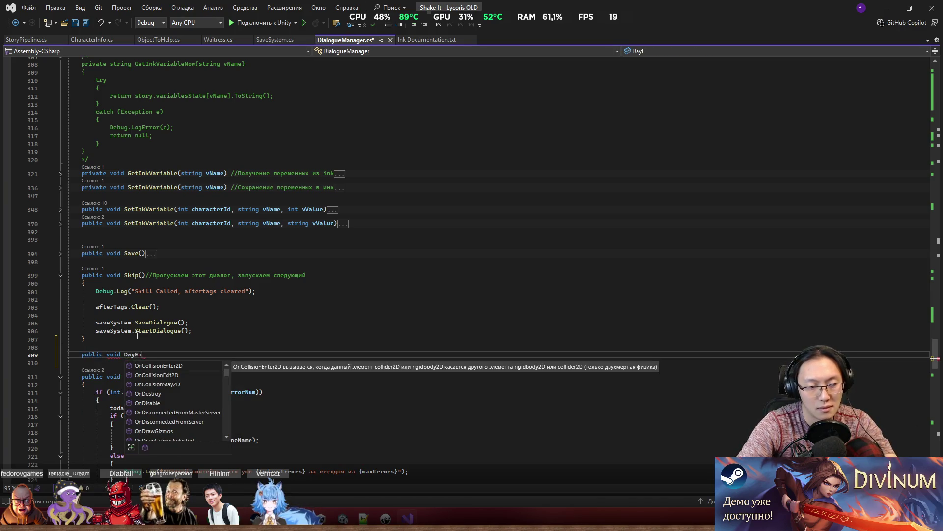
{"action": "type", "text": "d() {"}
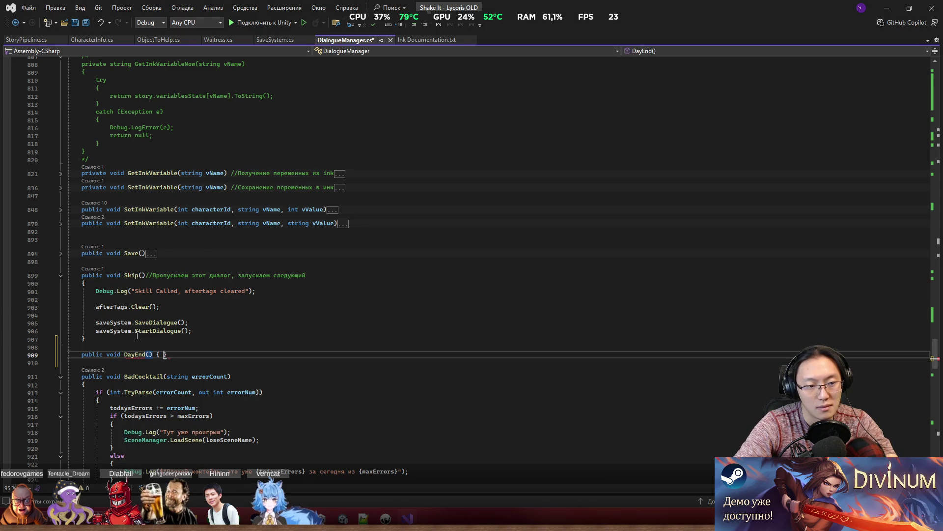
{"action": "key", "text": "Return"}
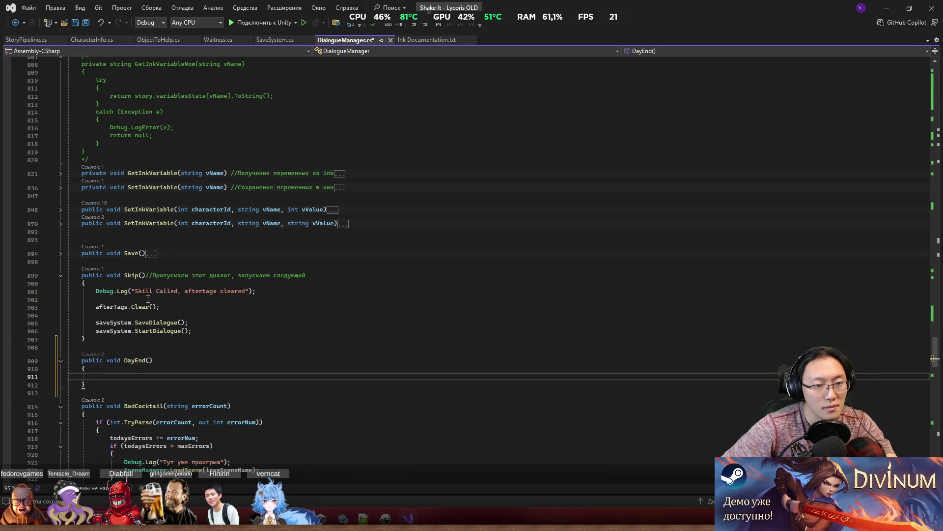
Copy the afterTags.Clear(); statement from Skip into DayEnd's body.
{"action": "scroll", "coordinate": [137, 294], "scroll_direction": "down", "scroll_amount": 1}
{"action": "left_click", "coordinate": [104, 284]}
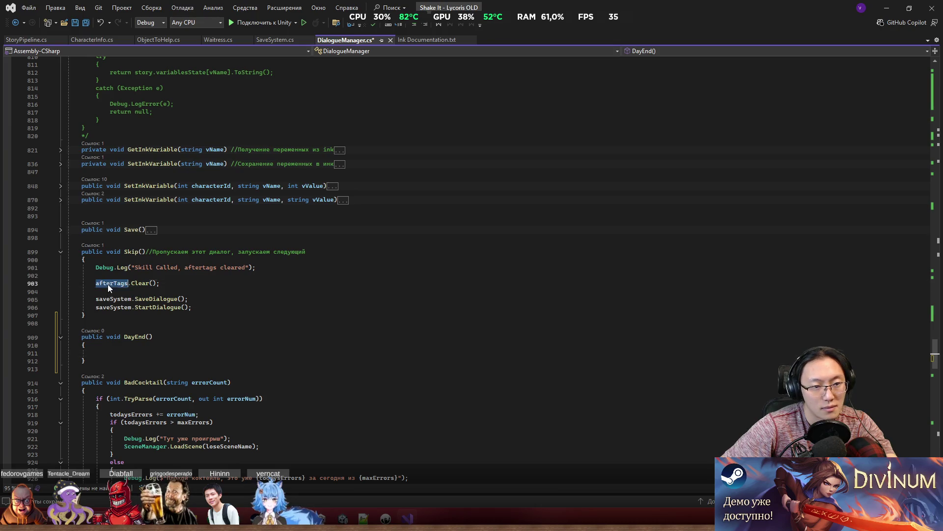
{"action": "right_click", "coordinate": [108, 285]}
{"action": "key", "text": "Escape"}
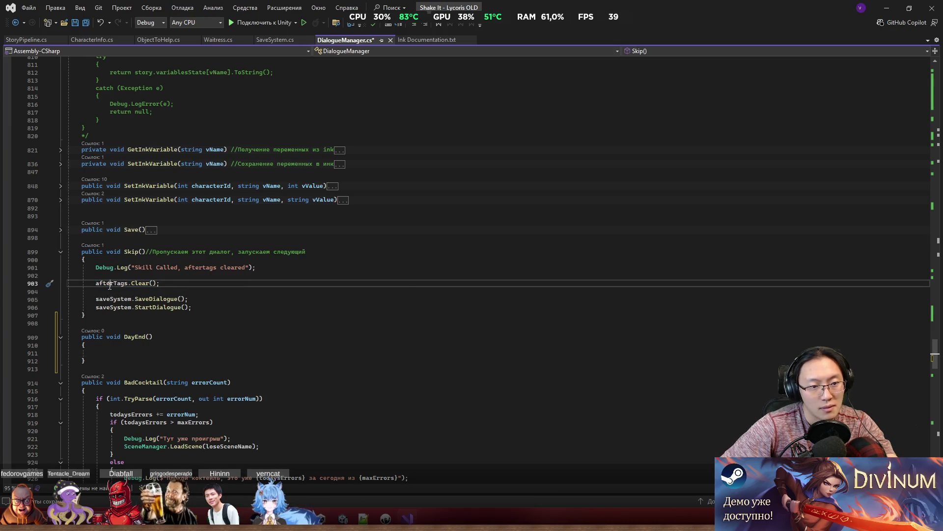
{"action": "double_click", "coordinate": [111, 283]}
{"action": "key", "text": "shift+End"}
{"action": "key", "text": "ctrl+c"}
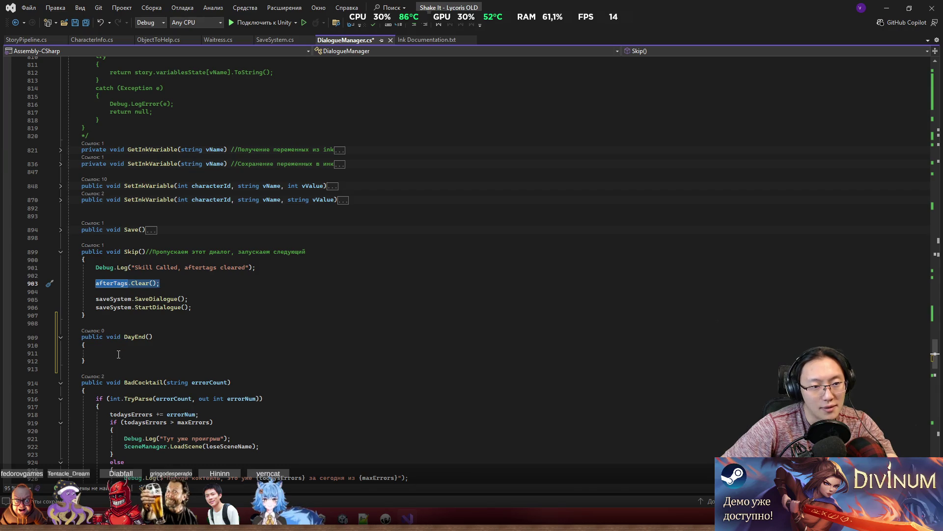
{"action": "left_click", "coordinate": [120, 353]}
{"action": "key", "text": "ctrl+v"}
Add Skip's saveSystem.SaveDialogue(); call on a new line after afterTags.Clear() in DayEnd.
{"action": "double_click", "coordinate": [113, 299]}
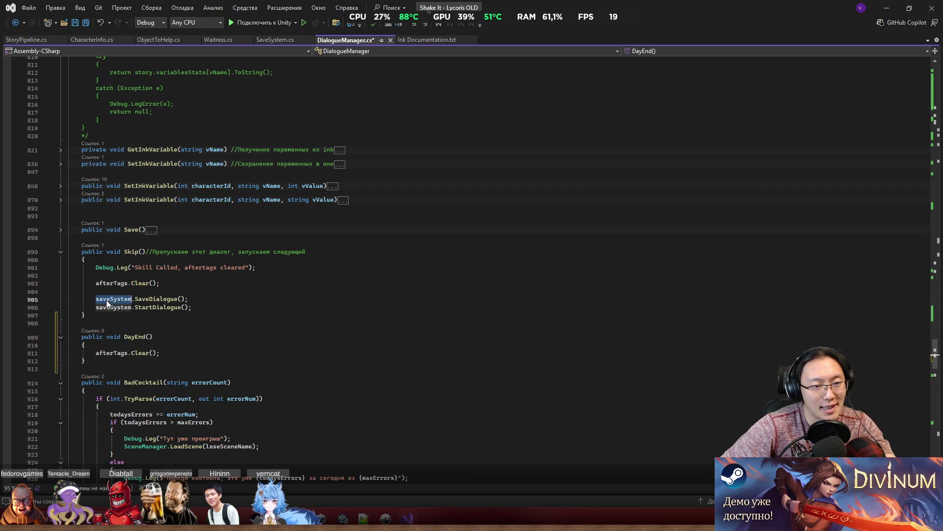
{"action": "key", "text": "shift+End"}
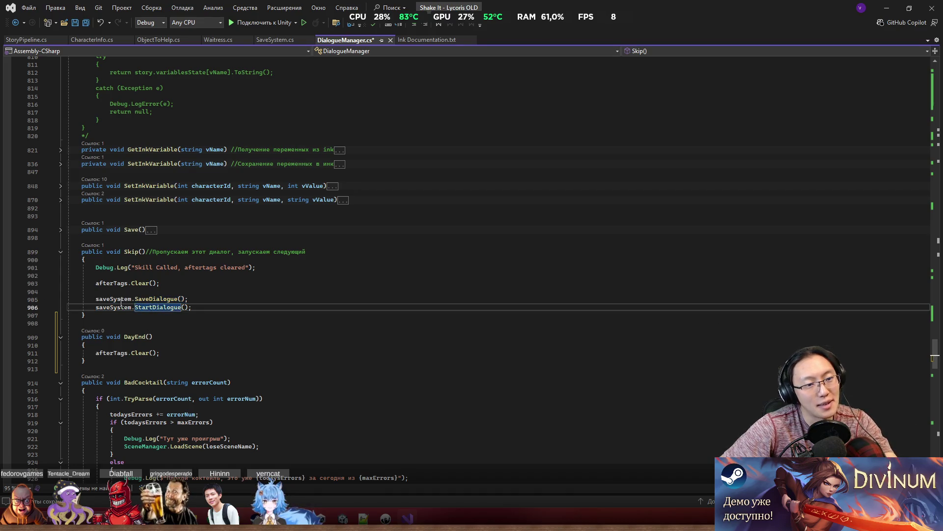
{"action": "scroll", "coordinate": [180, 305], "scroll_direction": "down", "scroll_amount": 2}
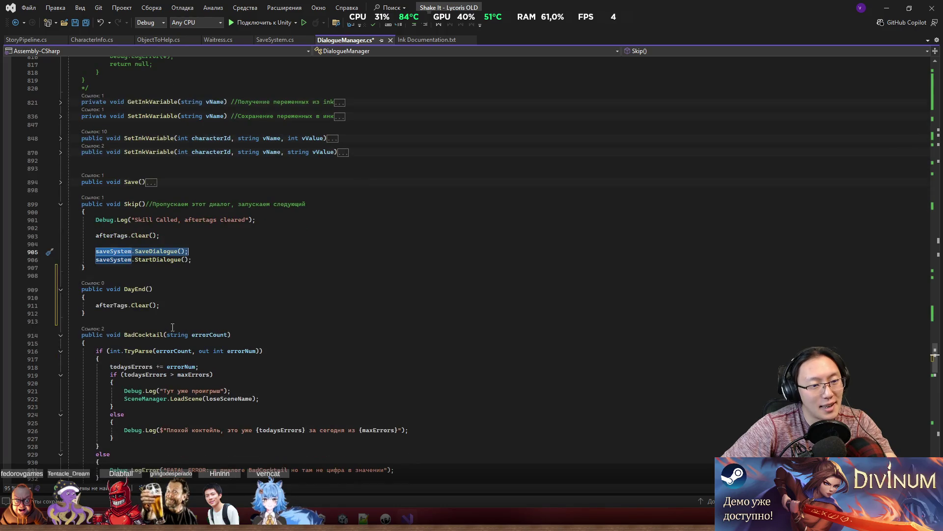
{"action": "left_click", "coordinate": [133, 300]}
{"action": "key", "text": "End"}
{"action": "key", "text": "Return"}
{"action": "key", "text": "ctrl+v"}
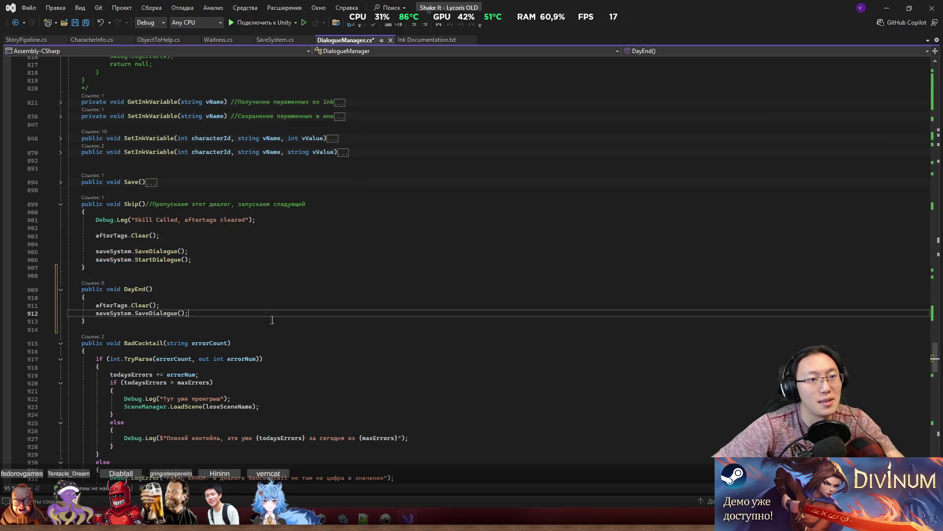
{"action": "scroll", "coordinate": [269, 326], "scroll_direction": "down", "scroll_amount": 6}
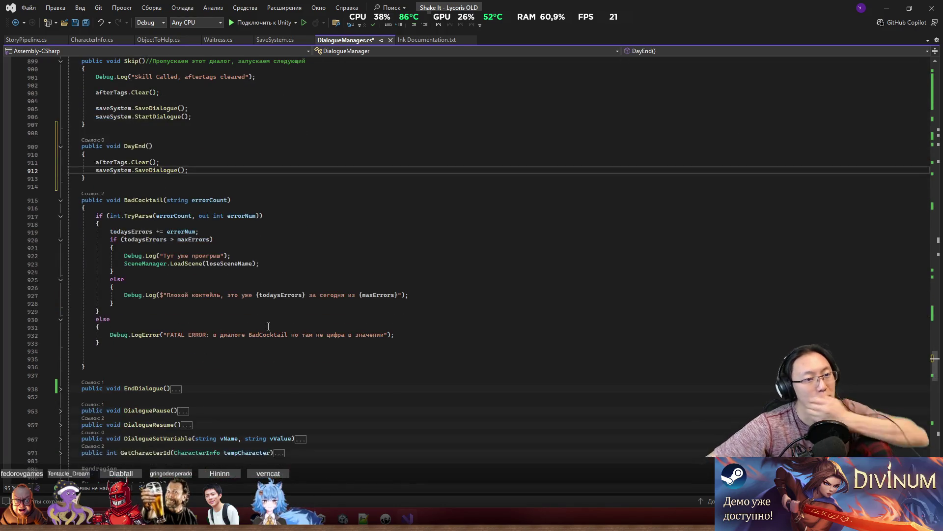
Expand EndDialogue and select its saveSystem.SaveDialogue() and EndCurrentDialogue() lines.
{"action": "left_click", "coordinate": [60, 390]}
{"action": "scroll", "coordinate": [60, 391], "scroll_direction": "down", "scroll_amount": 3}
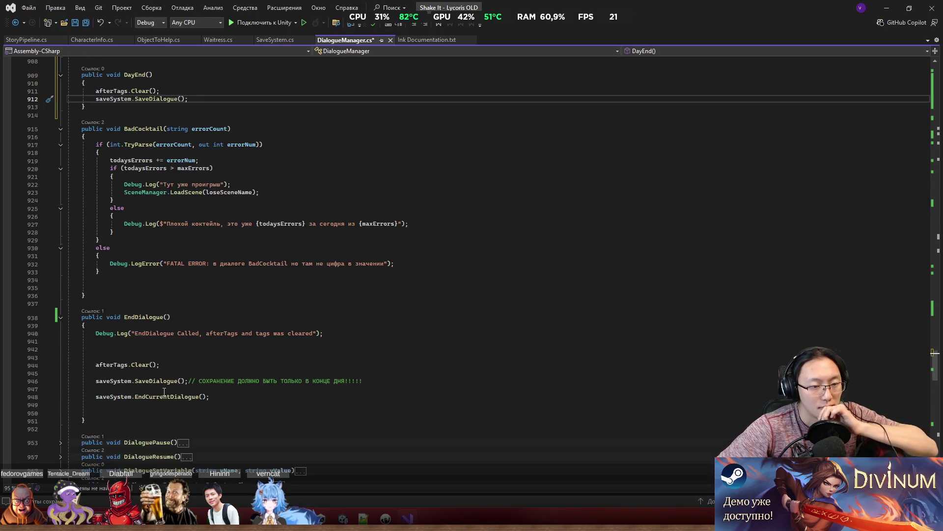
{"action": "double_click", "coordinate": [111, 381]}
{"action": "left_click_drag", "start_coordinate": [111, 380], "coordinate": [386, 383]}
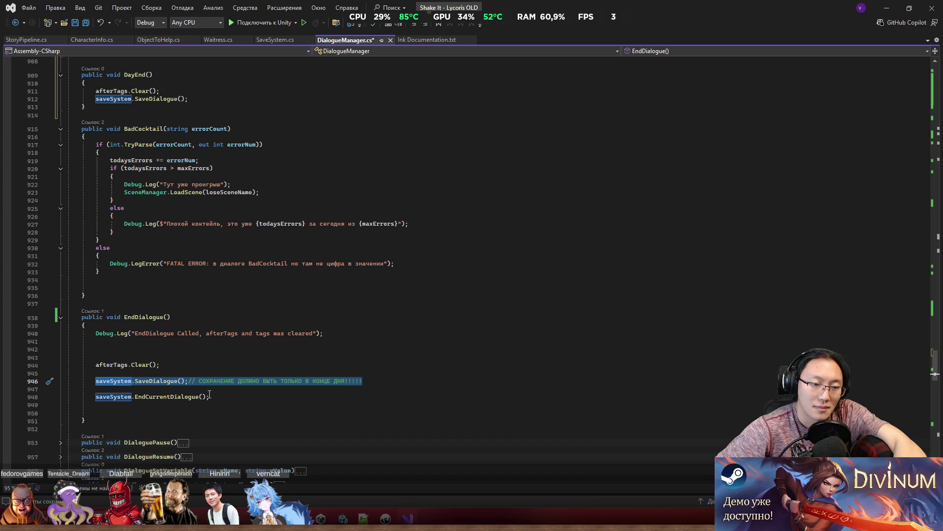
{"action": "left_click_drag", "start_coordinate": [209, 395], "coordinate": [120, 399]}
{"action": "left_click", "coordinate": [113, 399]}
{"action": "double_click", "coordinate": [166, 399]}
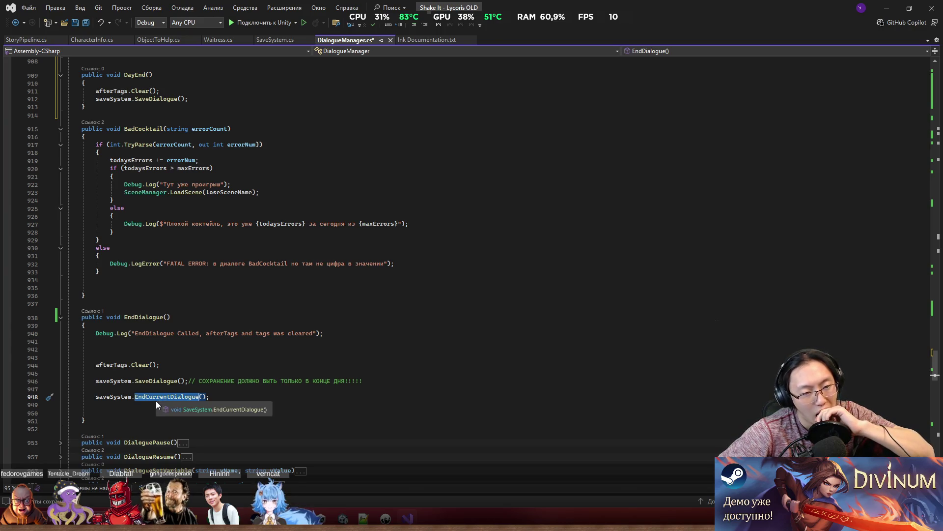
Copy EndDialogue's commented SaveDialogue and EndCurrentDialogue lines into DayEnd.
{"action": "double_click", "coordinate": [124, 382]}
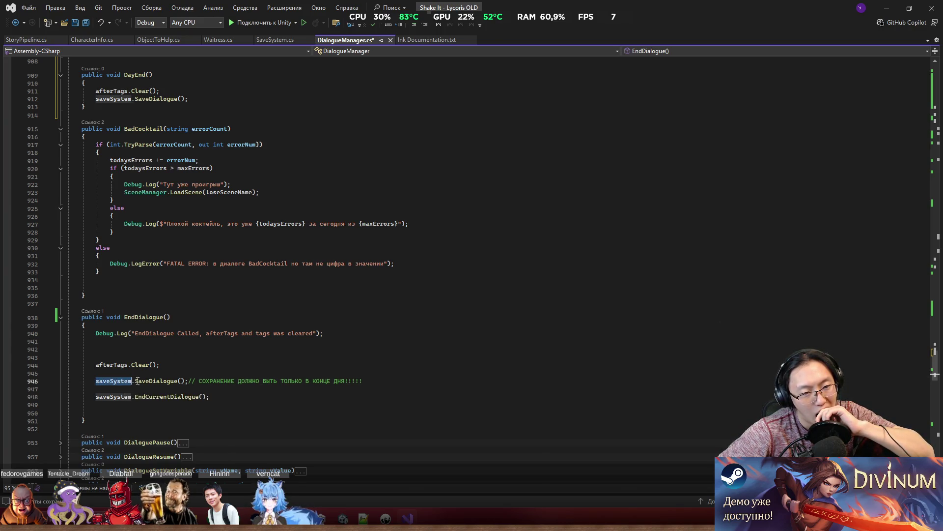
{"action": "left_click_drag", "start_coordinate": [124, 381], "coordinate": [392, 386]}
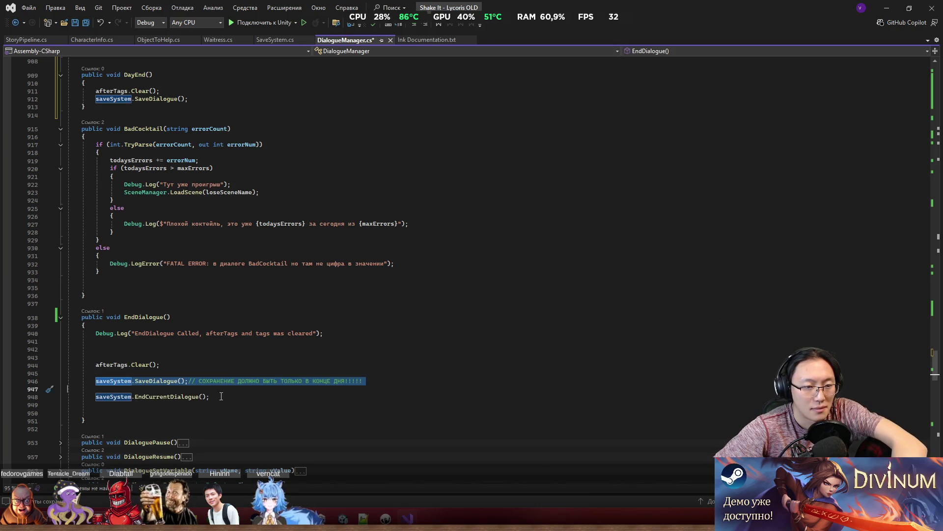
{"action": "left_click_drag", "start_coordinate": [210, 396], "coordinate": [94, 379]}
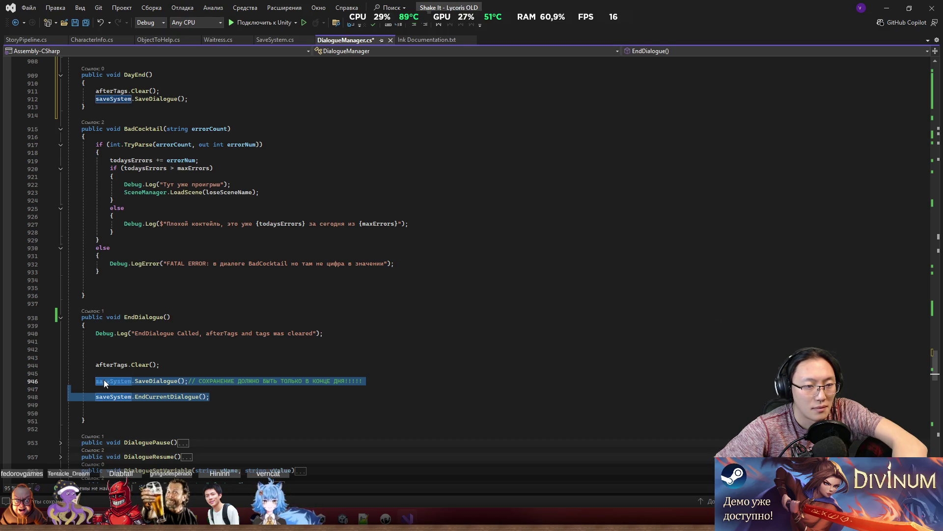
{"action": "scroll", "coordinate": [160, 240], "scroll_direction": "up", "scroll_amount": 3}
{"action": "left_click", "coordinate": [210, 169]}
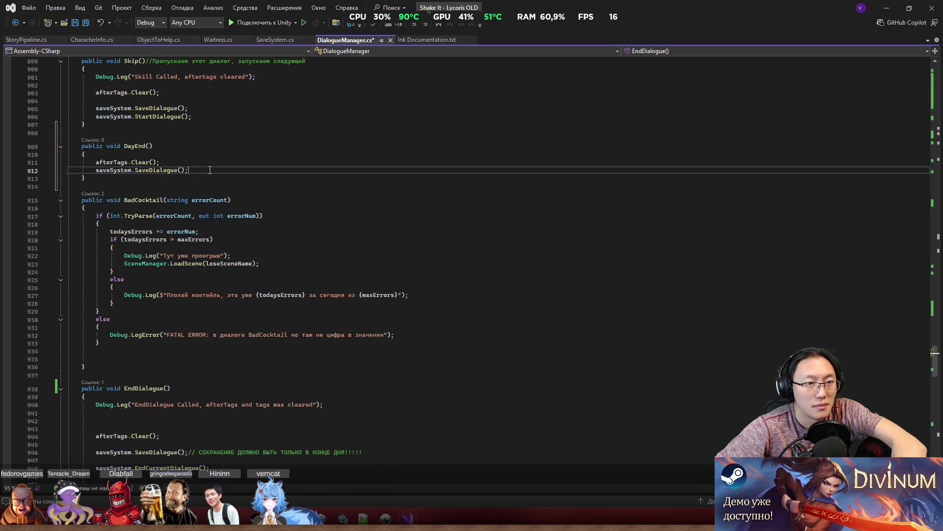
{"action": "key", "text": "Return"}
{"action": "key", "text": "ctrl+v"}
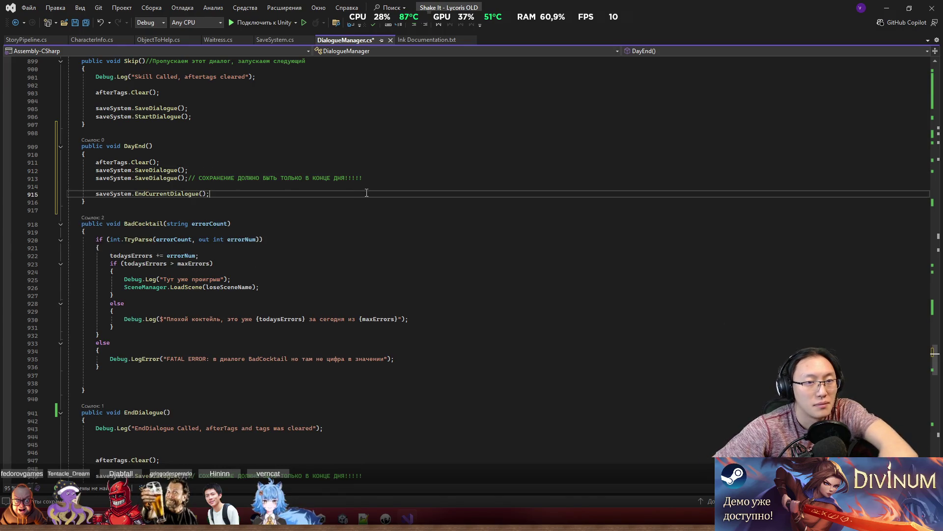
Delete DayEnd's duplicate save line, Skip's SaveDialogue call and the blank line, then save DialogueManager.cs.
{"action": "left_click", "coordinate": [389, 185]}
{"action": "left_click_drag", "start_coordinate": [160, 161], "coordinate": [189, 170]}
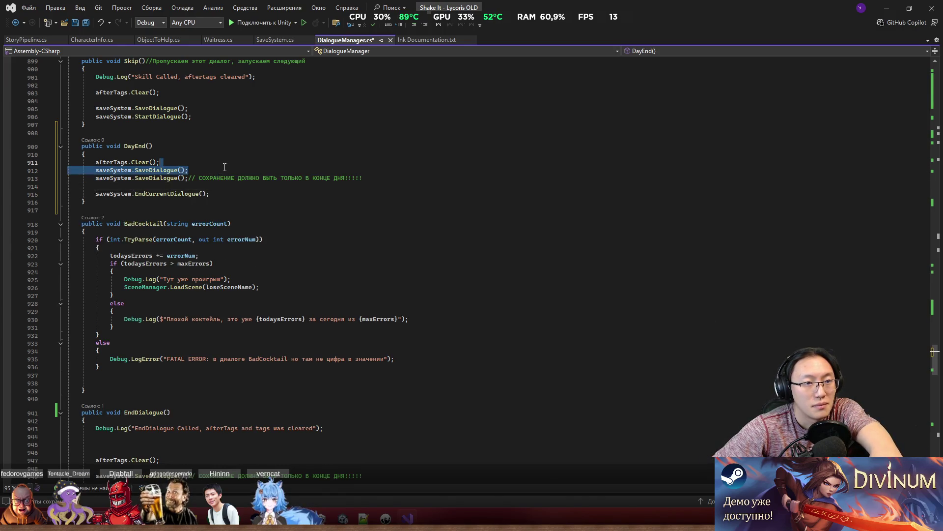
{"action": "key", "text": "BackSpace"}
{"action": "left_click_drag", "start_coordinate": [204, 107], "coordinate": [203, 102]}
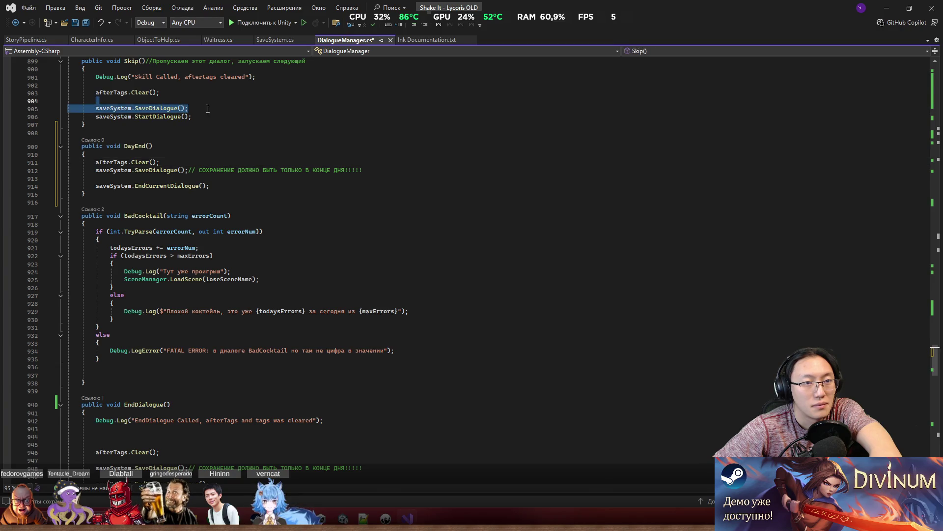
{"action": "key", "text": "BackSpace"}
{"action": "left_click", "coordinate": [240, 141]}
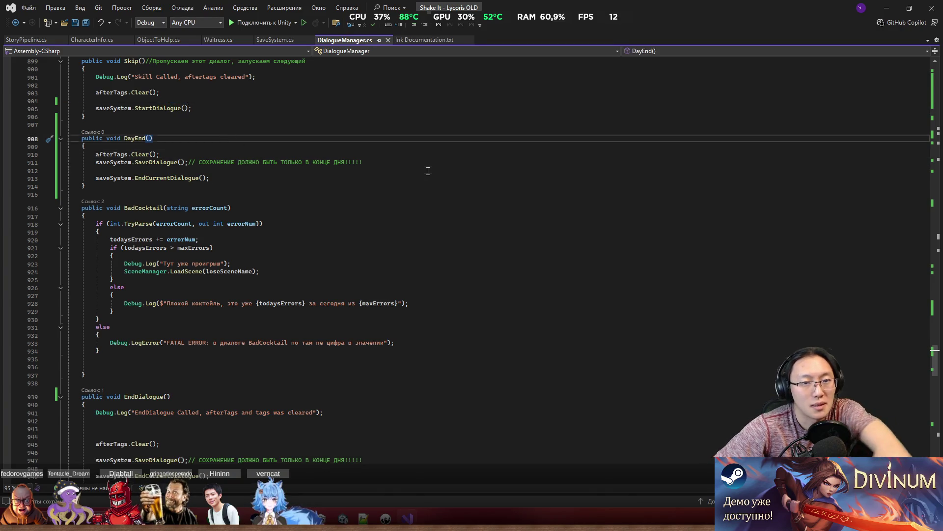
{"action": "left_click_drag", "start_coordinate": [427, 170], "coordinate": [432, 162]}
{"action": "key", "text": "BackSpace"}
{"action": "left_click", "coordinate": [375, 197]}
{"action": "key", "text": "ctrl+s"}
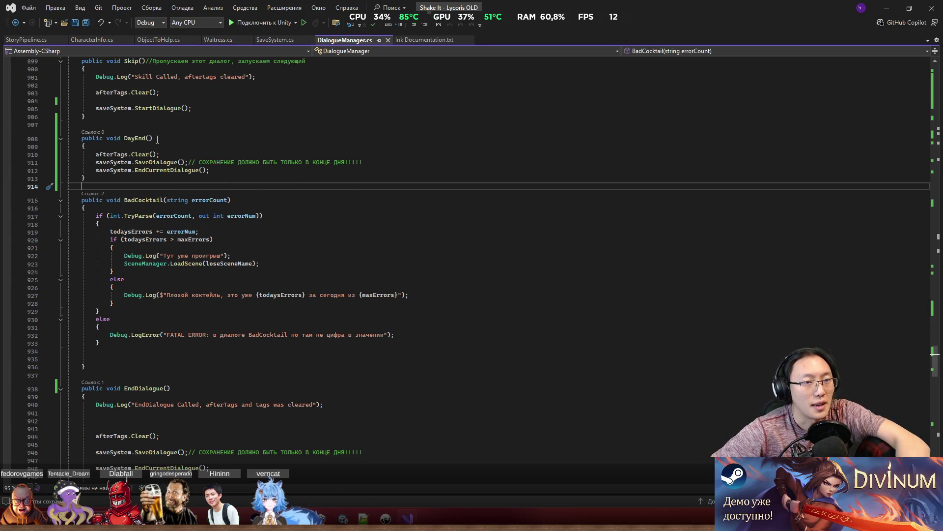
Select the DayEnd method name, then expand TryCallAction to reveal its Pause, EndDialogue, Save and Skip cases.
{"action": "left_click_drag", "start_coordinate": [124, 139], "coordinate": [152, 139]}
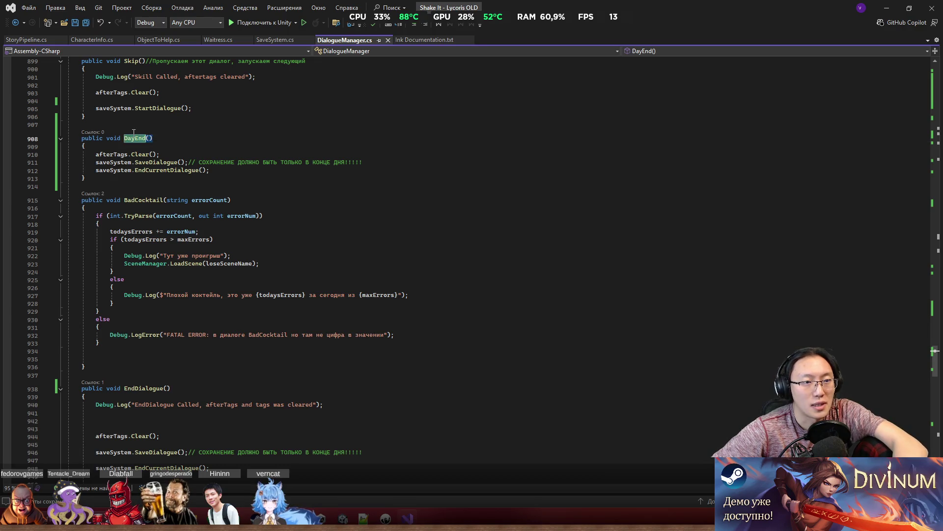
{"action": "scroll", "coordinate": [323, 349], "scroll_direction": "up", "scroll_amount": 20}
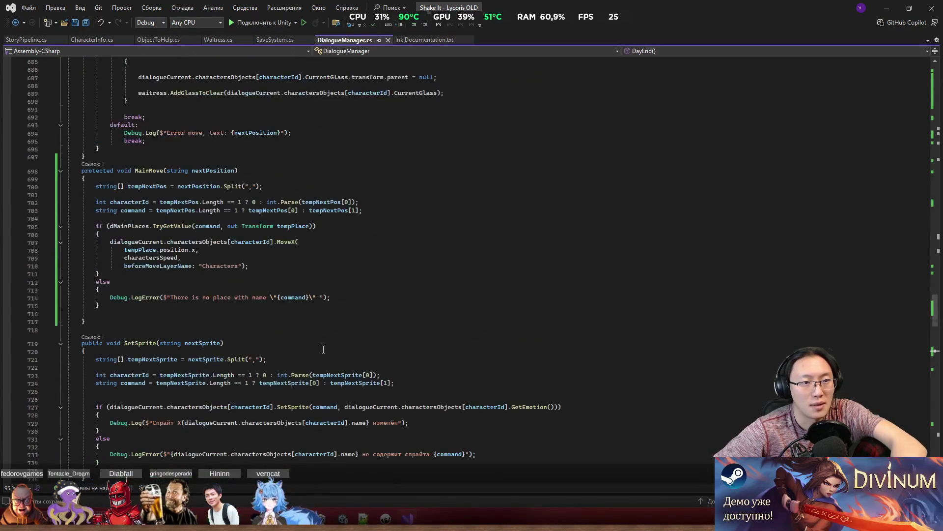
{"action": "scroll", "coordinate": [323, 348], "scroll_direction": "up", "scroll_amount": 20}
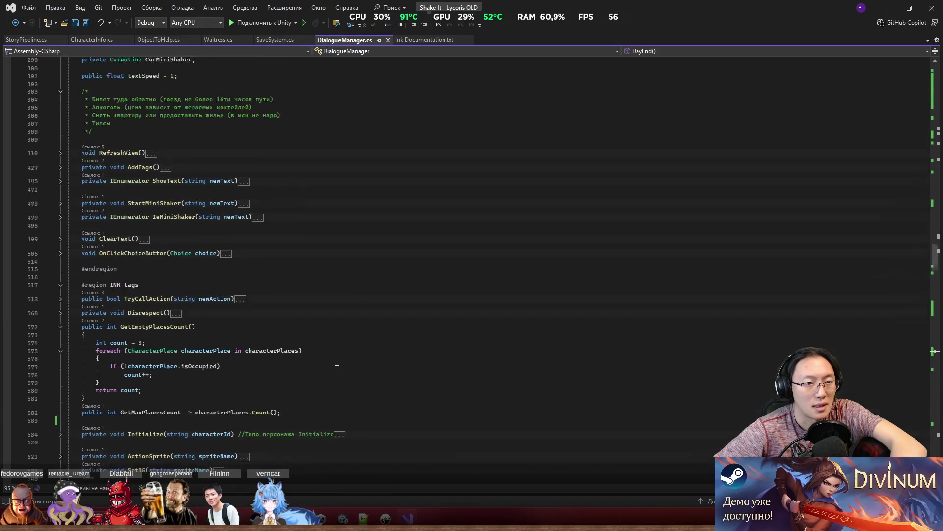
{"action": "scroll", "coordinate": [337, 361], "scroll_direction": "up", "scroll_amount": 10}
{"action": "scroll", "coordinate": [344, 358], "scroll_direction": "down", "scroll_amount": 20}
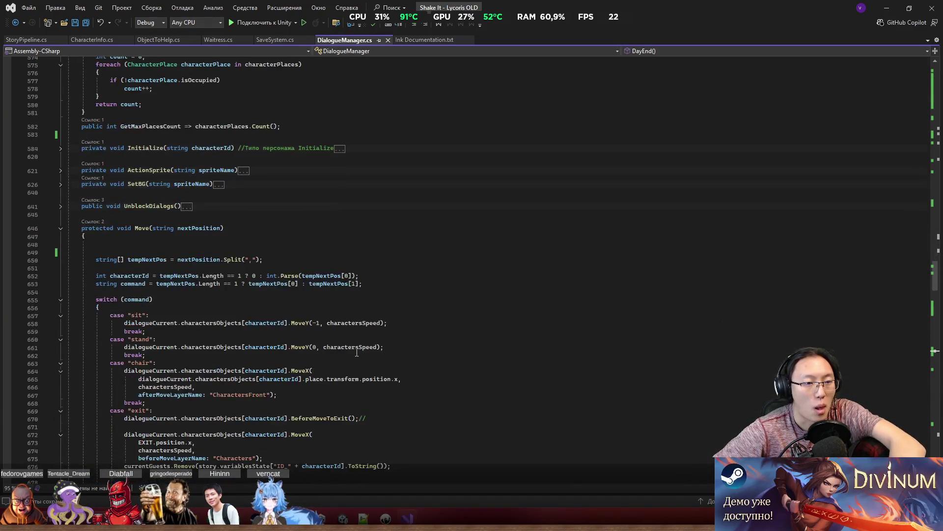
{"action": "scroll", "coordinate": [270, 318], "scroll_direction": "up", "scroll_amount": 14}
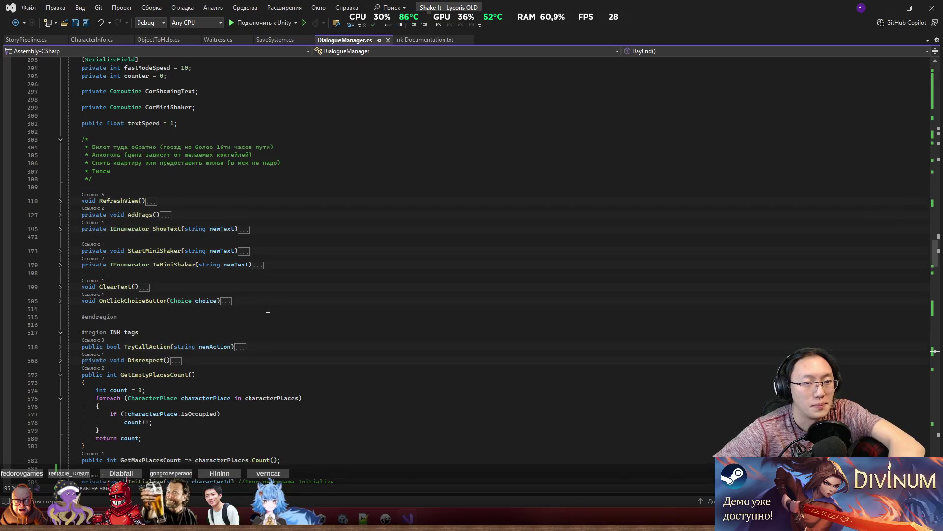
{"action": "scroll", "coordinate": [157, 222], "scroll_direction": "up", "scroll_amount": 20}
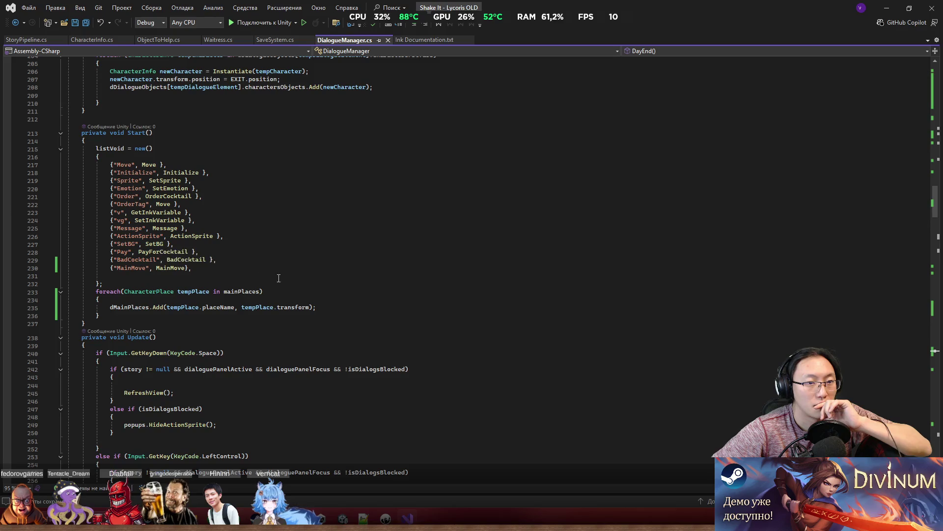
{"action": "scroll", "coordinate": [301, 292], "scroll_direction": "down", "scroll_amount": 9}
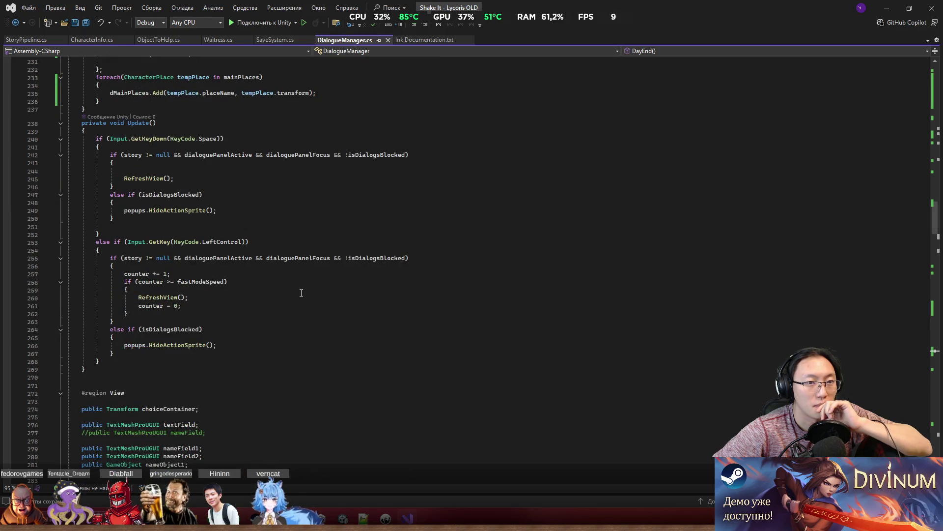
{"action": "scroll", "coordinate": [302, 293], "scroll_direction": "down", "scroll_amount": 15}
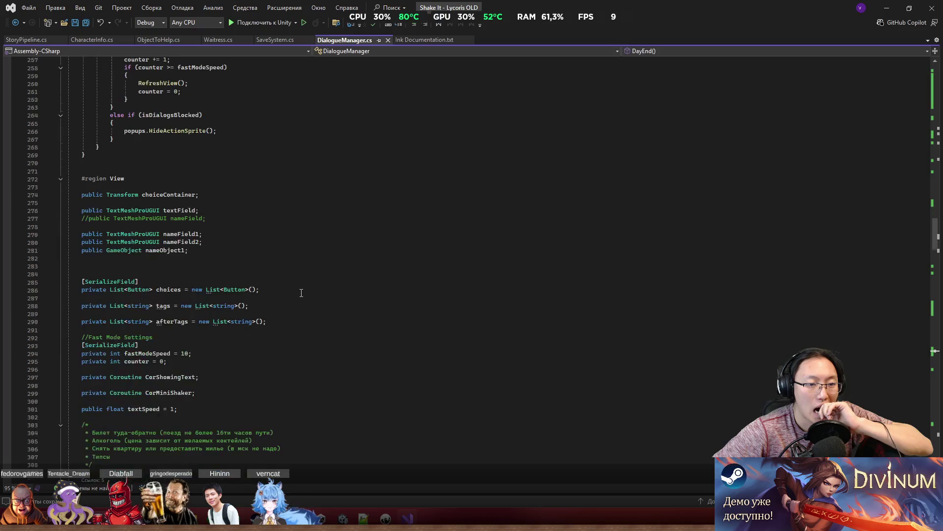
{"action": "scroll", "coordinate": [240, 362], "scroll_direction": "down", "scroll_amount": 3}
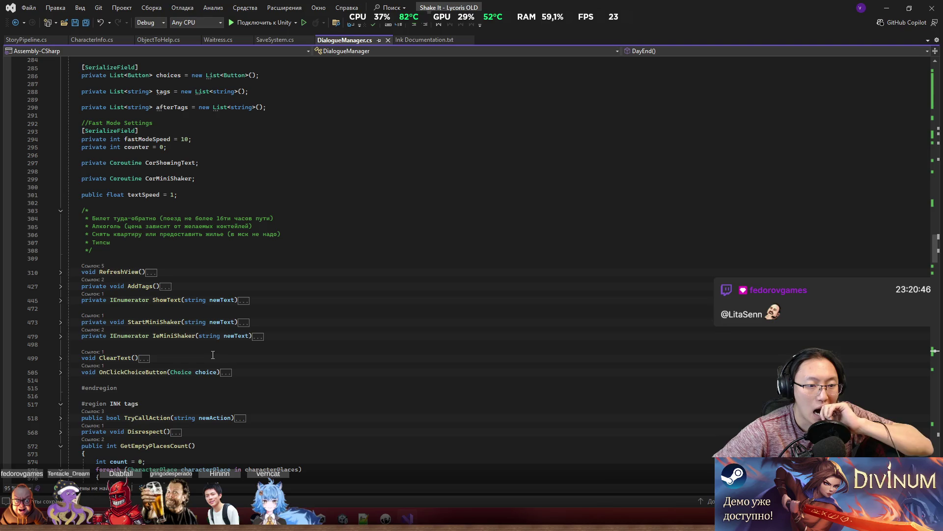
{"action": "scroll", "coordinate": [170, 366], "scroll_direction": "down", "scroll_amount": 2}
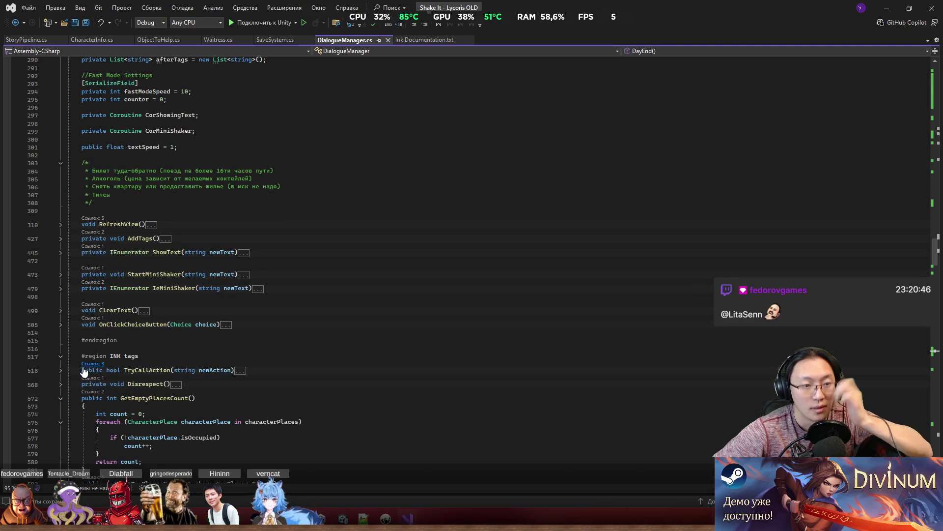
{"action": "left_click", "coordinate": [61, 370]}
{"action": "scroll", "coordinate": [178, 360], "scroll_direction": "down", "scroll_amount": 10}
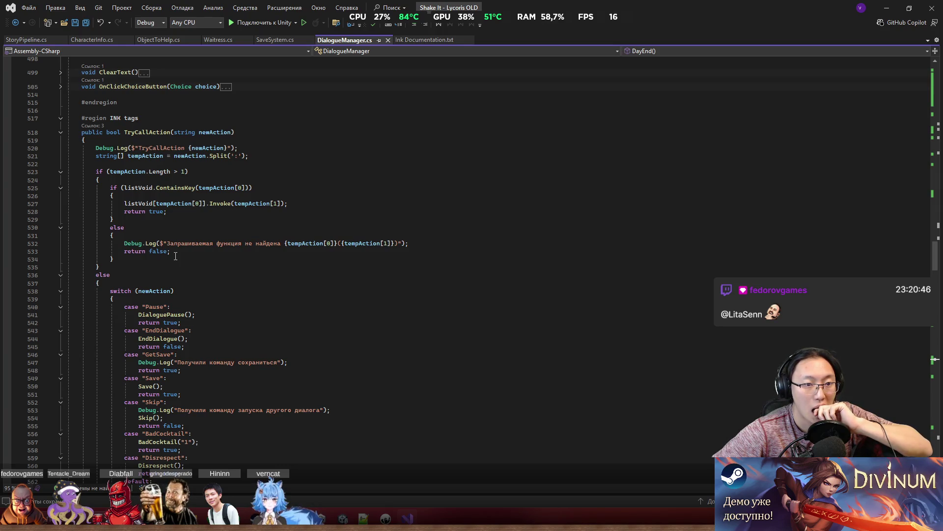
After the Disrespect case, add a case "DayEnd": label whose body calls DayEnd().
{"action": "scroll", "coordinate": [176, 256], "scroll_direction": "down", "scroll_amount": 4}
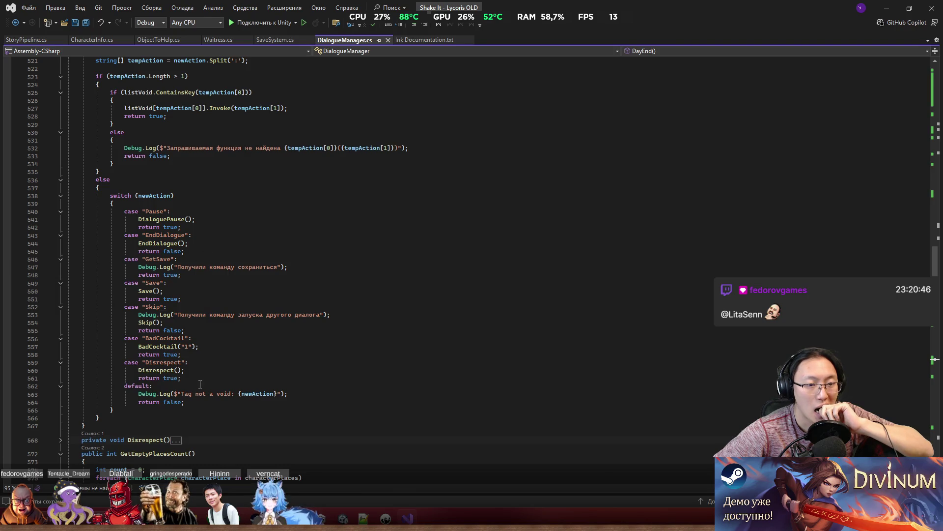
{"action": "left_click", "coordinate": [259, 381]}
{"action": "key", "text": "Return"}
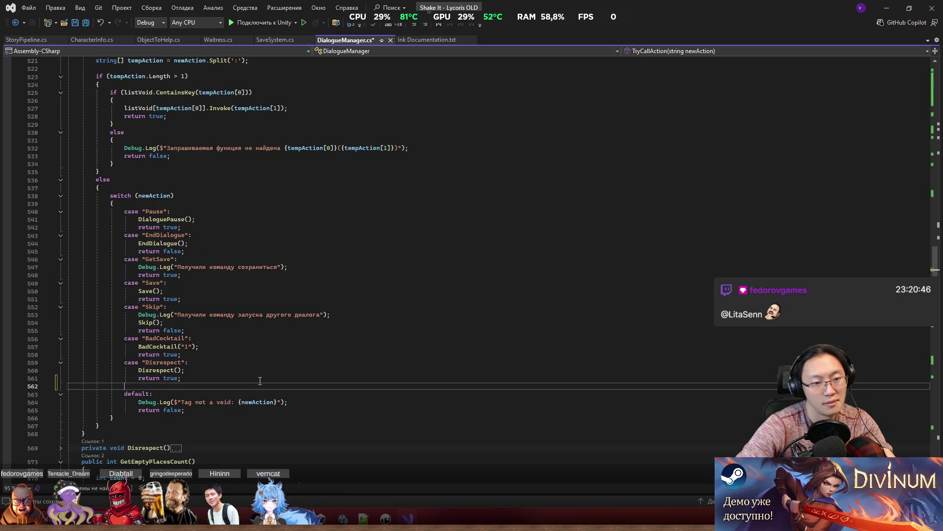
{"action": "type", "text": "case \"En"}
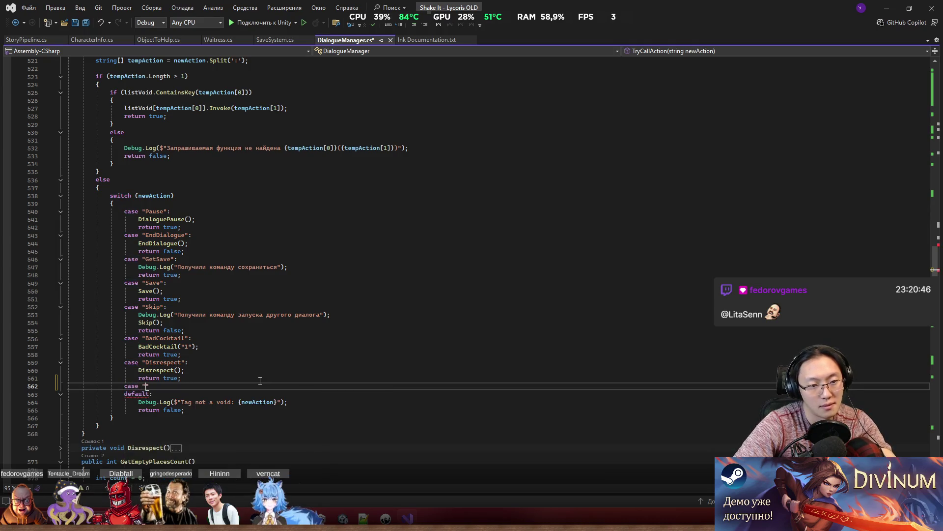
{"action": "type", "text": "dDay"}
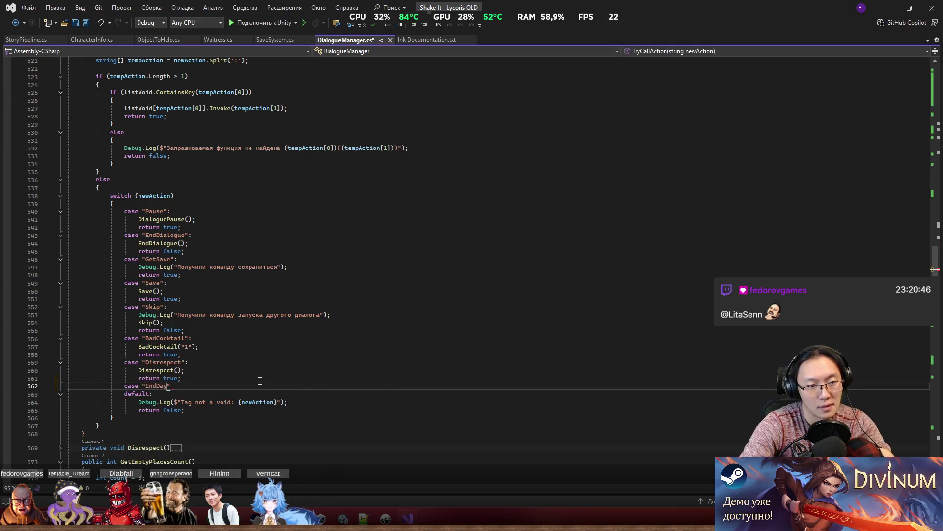
{"action": "type", "text": "\""}
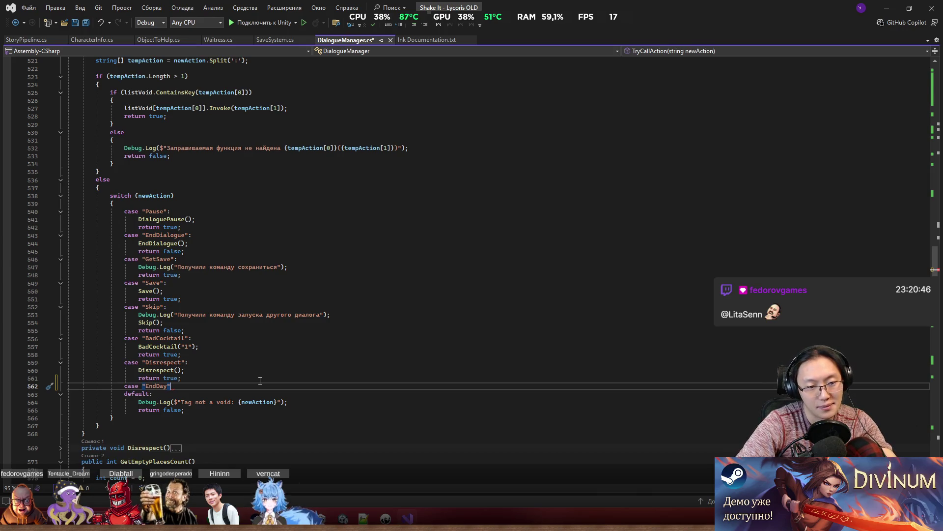
{"action": "type", "text": ":"}
{"action": "key", "text": "Return"}
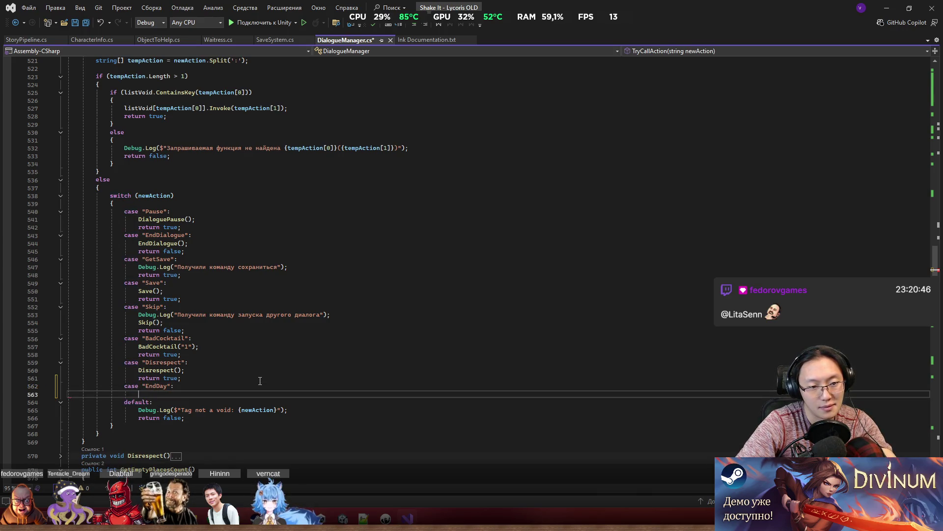
{"action": "type", "text": "EndDa"}
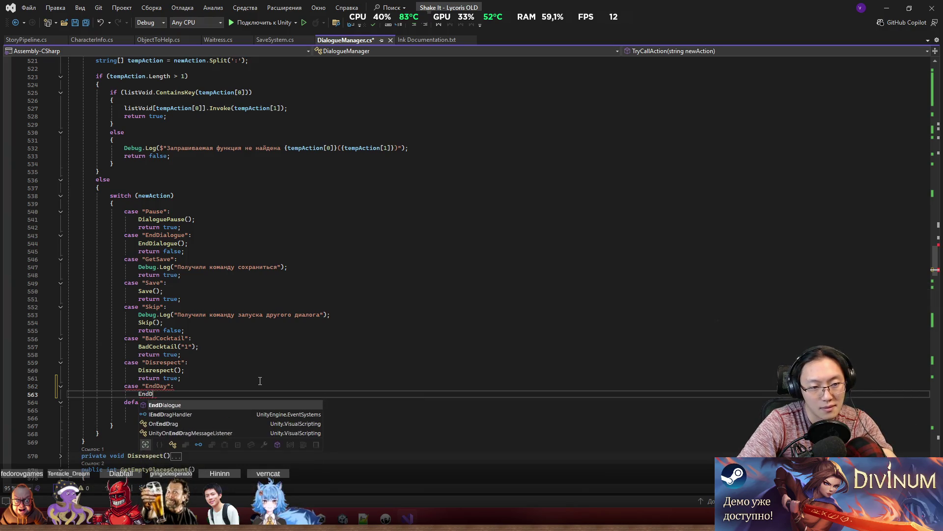
{"action": "key", "text": "BackSpace"}
{"action": "key", "text": "BackSpace"}
{"action": "key", "text": "BackSpace"}
{"action": "type", "text": "Da"}
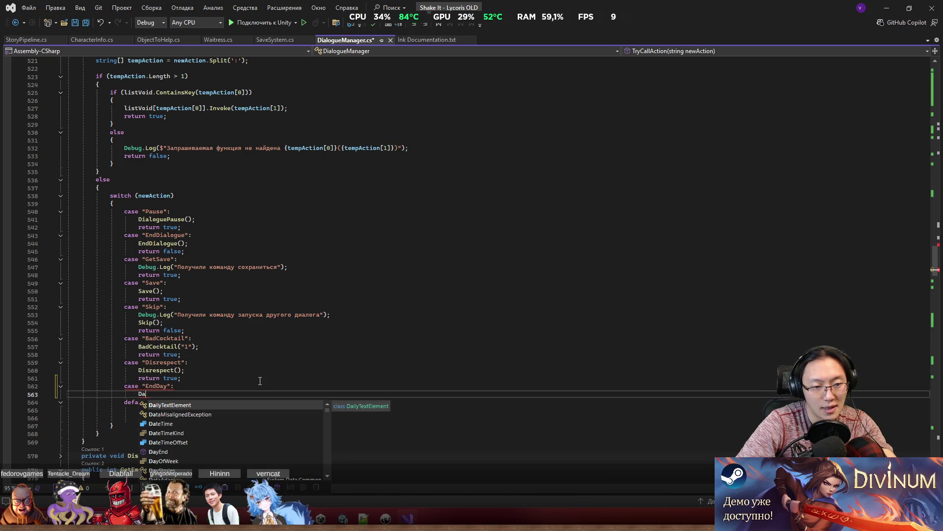
{"action": "key", "text": "Down"}
{"action": "key", "text": "Down"}
{"action": "key", "text": "Down"}
{"action": "key", "text": "Tab"}
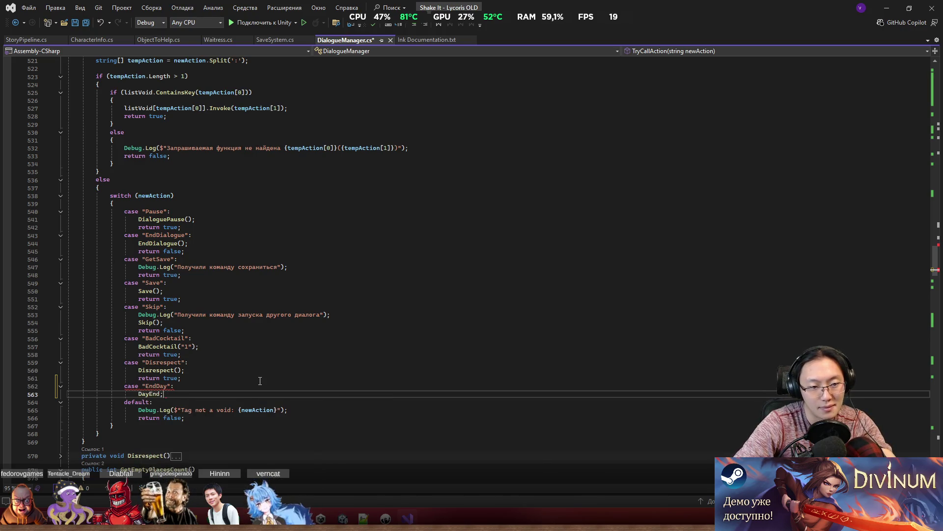
{"action": "key", "text": "BackSpace"}
{"action": "type", "text": "()"}
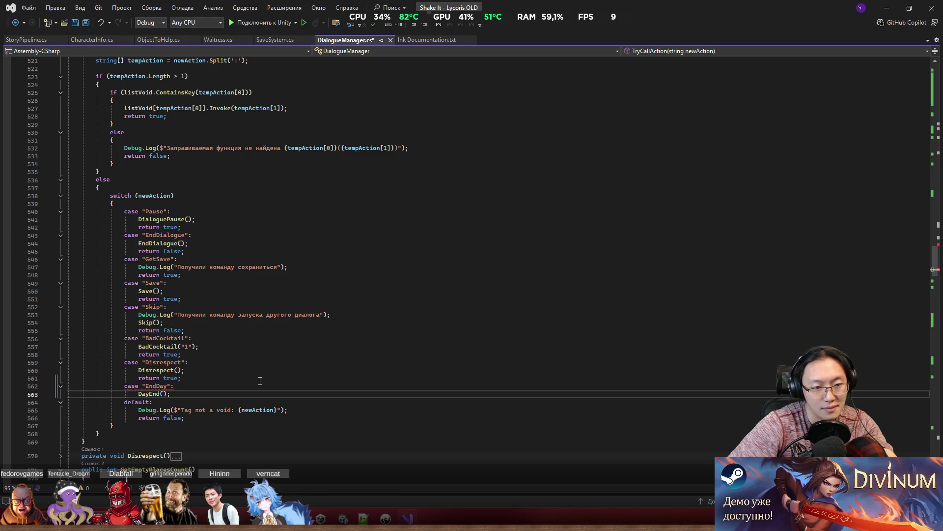
{"action": "double_click", "coordinate": [152, 386]}
{"action": "type", "text": "DayE"}
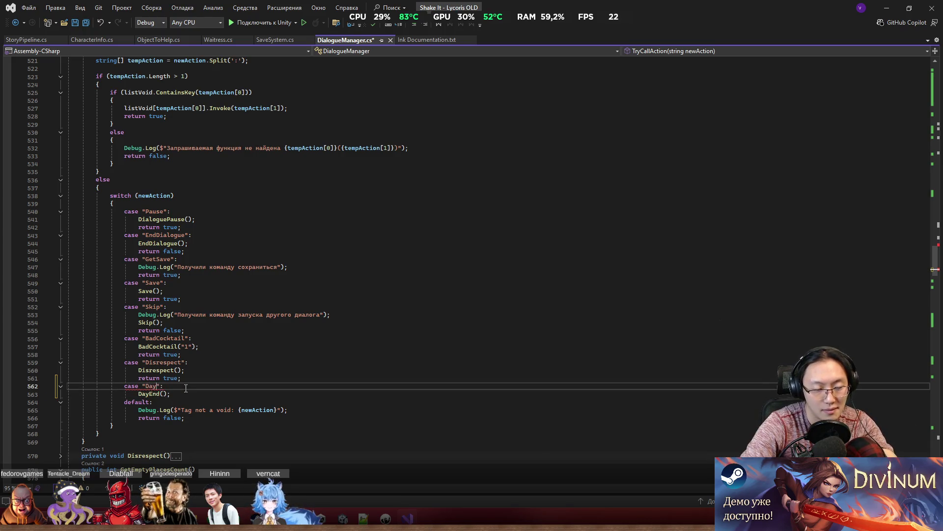
{"action": "type", "text": "nd"}
End the DayEnd case with return false; and save DialogueManager.cs.
{"action": "left_click", "coordinate": [238, 373]}
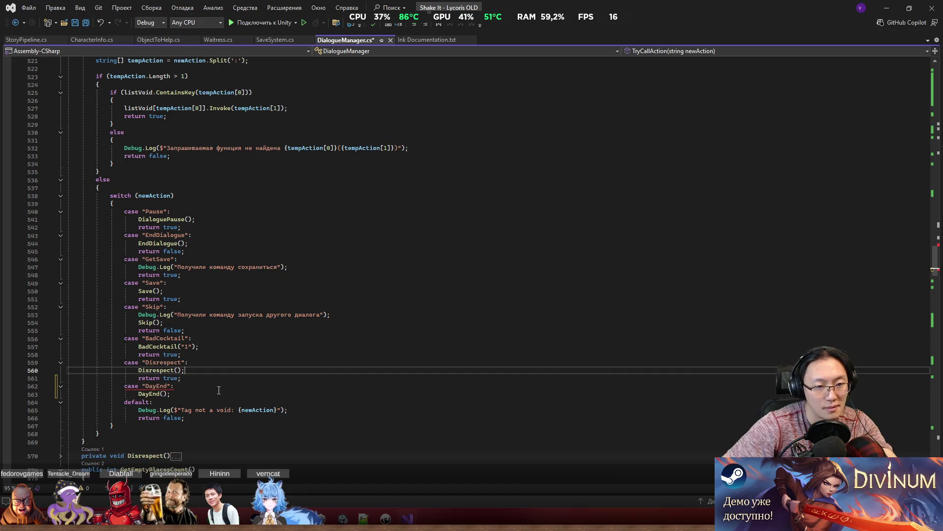
{"action": "left_click", "coordinate": [193, 394]}
{"action": "key", "text": "Return"}
{"action": "type", "text": "return"}
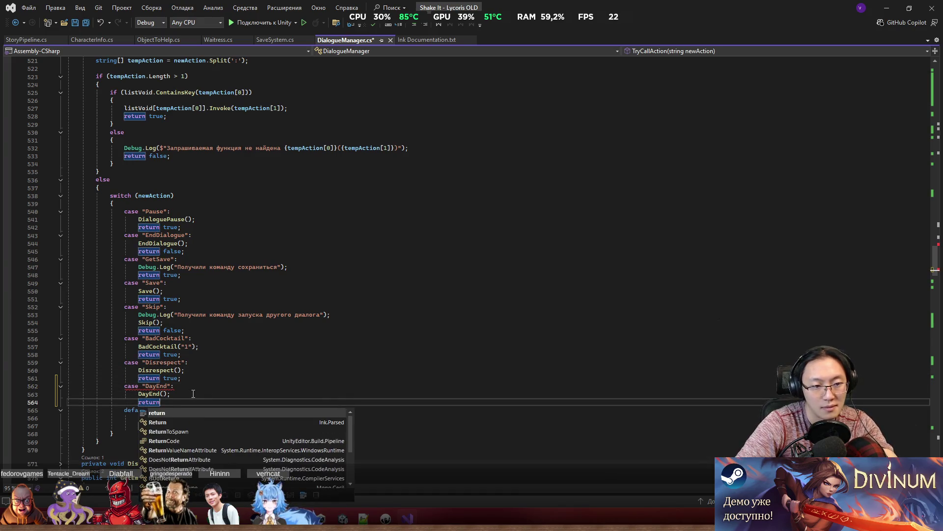
{"action": "type", "text": " true"}
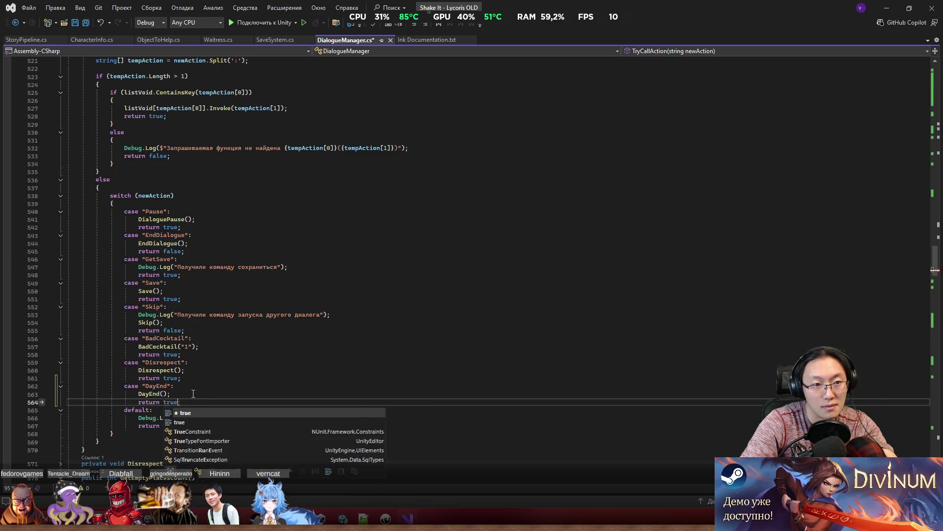
{"action": "key", "text": "Tab"}
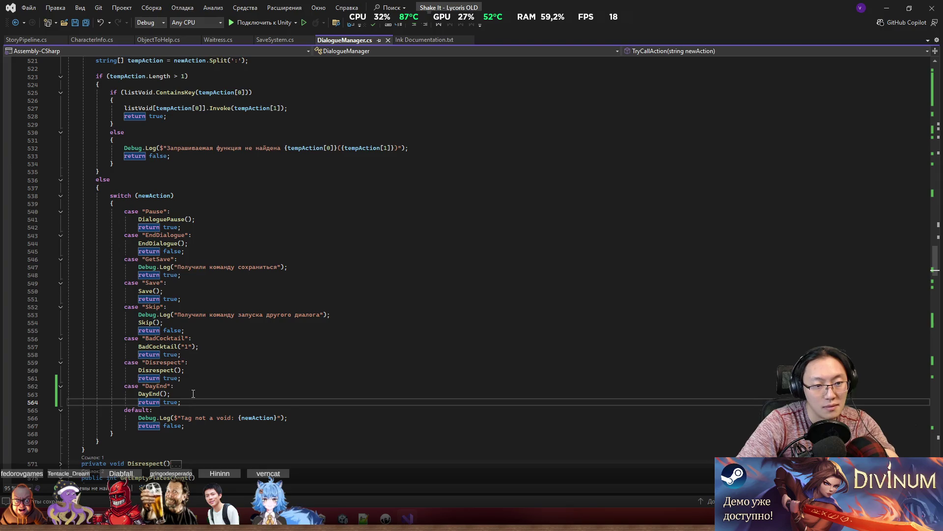
{"action": "key", "text": "BackSpace"}
{"action": "key", "text": "BackSpace"}
{"action": "key", "text": "BackSpace"}
{"action": "type", "text": "fa"}
{"action": "key", "text": "Tab"}
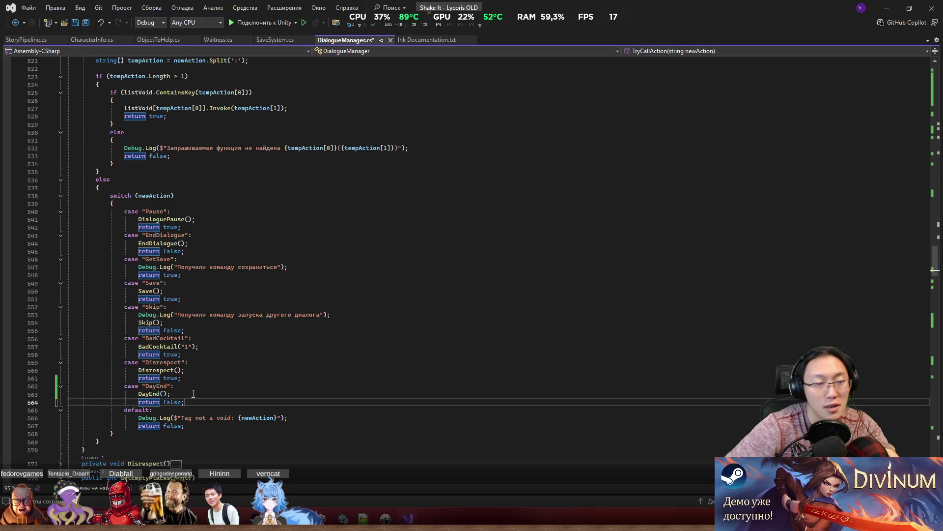
{"action": "key", "text": "ctrl+s"}
{"action": "scroll", "coordinate": [164, 258], "scroll_direction": "up", "scroll_amount": 6}
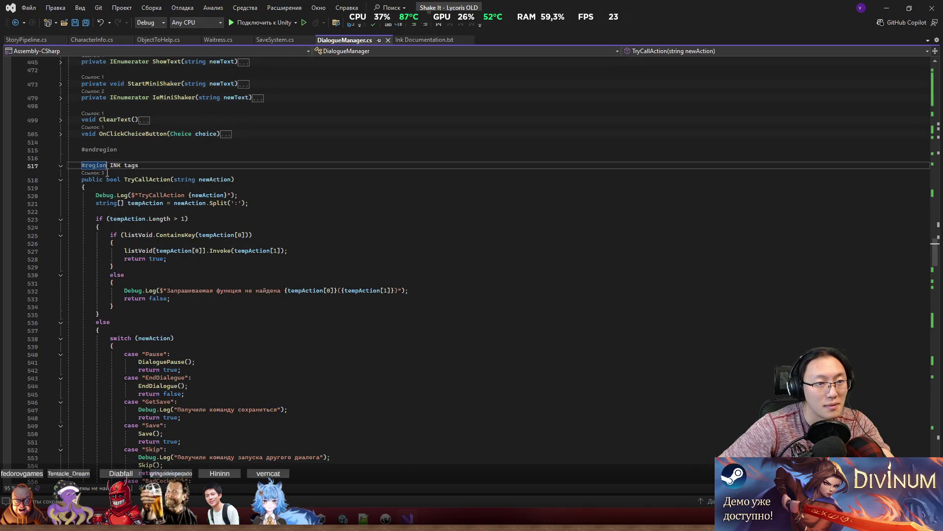
Show TryCallAction's three references at lines 79, 335 and 389, previewing SetNewStory's call.
{"action": "left_click", "coordinate": [98, 173]}
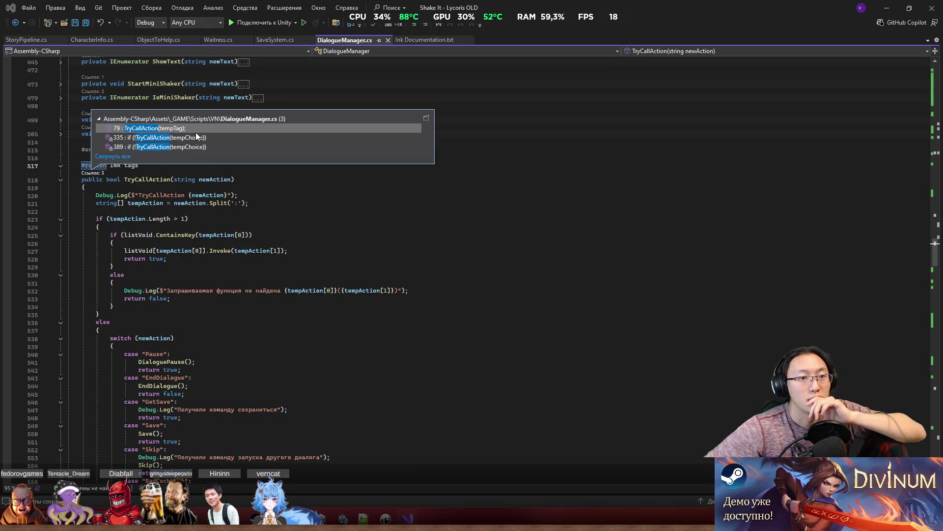
{"action": "mouse_move", "coordinate": [202, 124]}
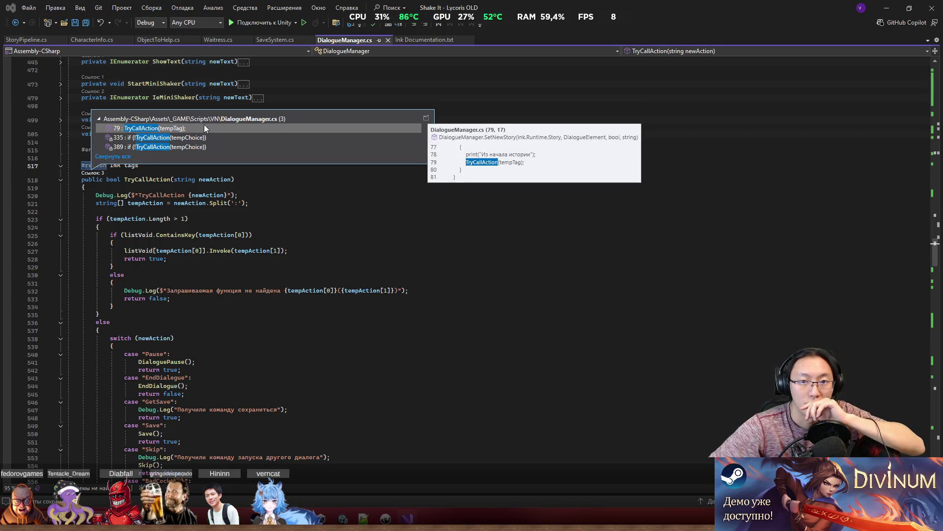
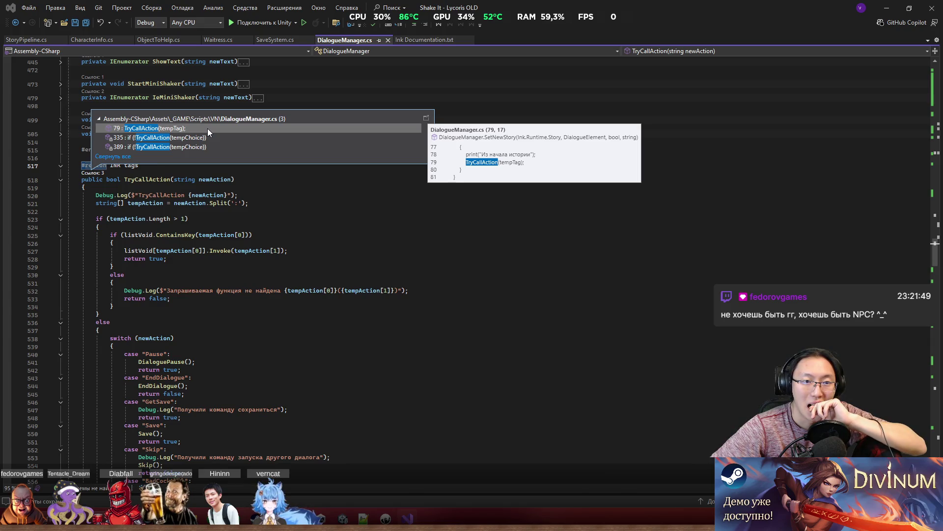
Trace DayEnd's EndCurrentDialogue call to its definition in SaveSystem.cs.
{"action": "left_click", "coordinate": [468, 374]}
{"action": "scroll", "coordinate": [468, 375], "scroll_direction": "down", "scroll_amount": 6}
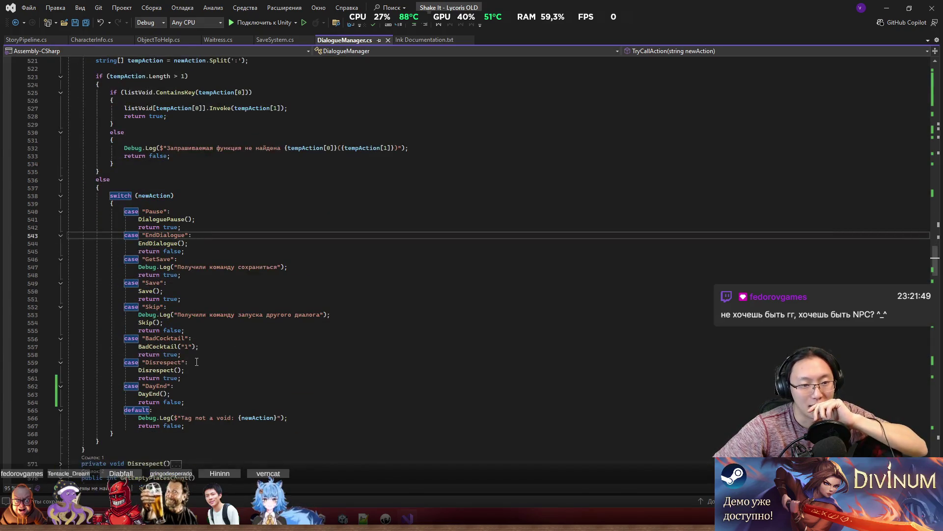
{"action": "left_click", "coordinate": [150, 393], "text": "ctrl"}
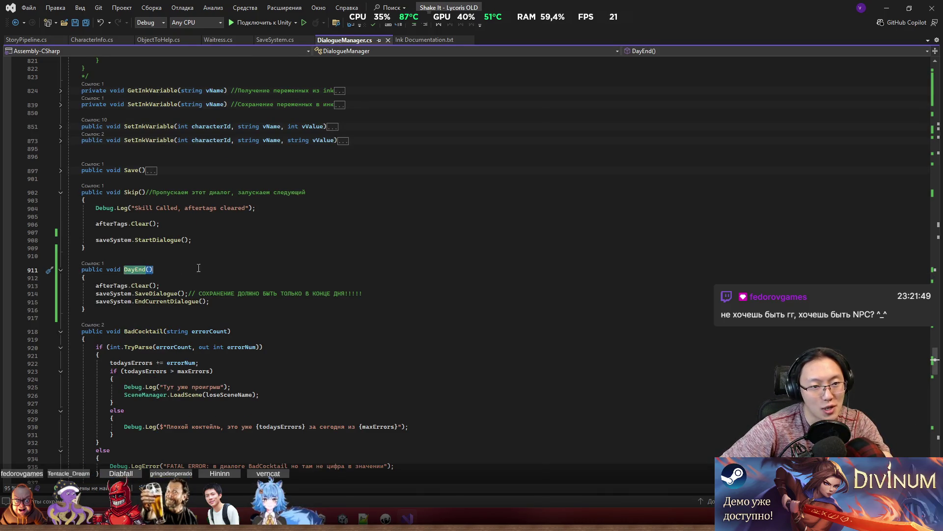
{"action": "left_click", "coordinate": [256, 297]}
{"action": "left_click", "coordinate": [253, 300]}
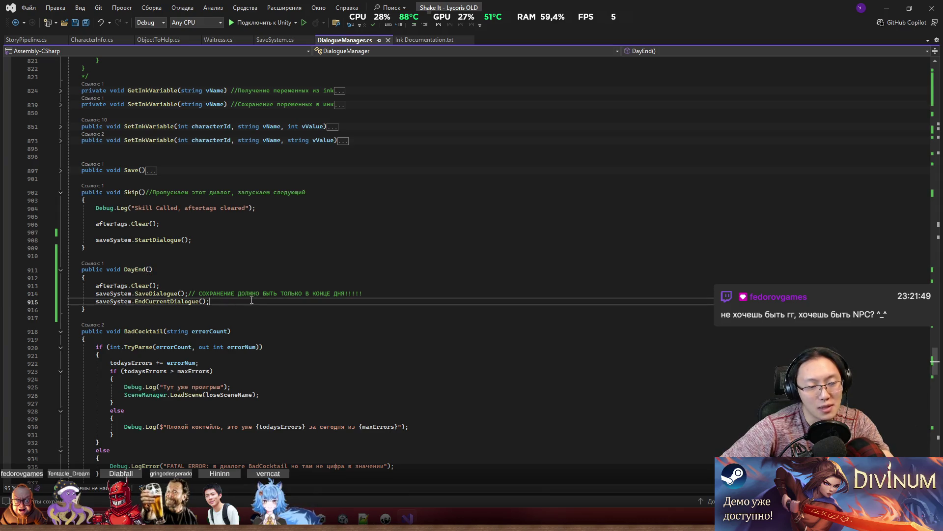
{"action": "left_click", "coordinate": [151, 303], "text": "ctrl"}
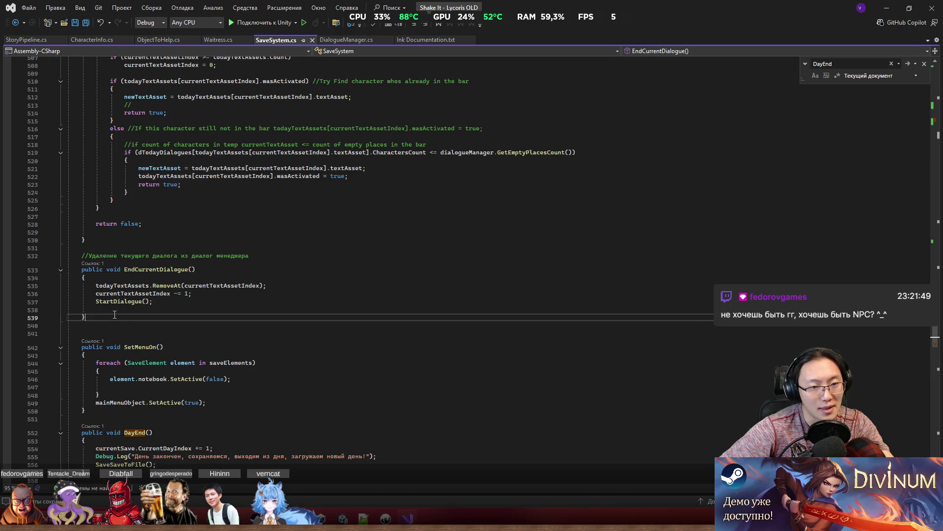
{"action": "mouse_move", "coordinate": [102, 320]}
{"action": "left_mouse_down"}
{"action": "mouse_move", "coordinate": [98, 255]}
{"action": "mouse_move", "coordinate": [83, 269]}
{"action": "mouse_move", "coordinate": [269, 261]}
{"action": "left_mouse_up"}
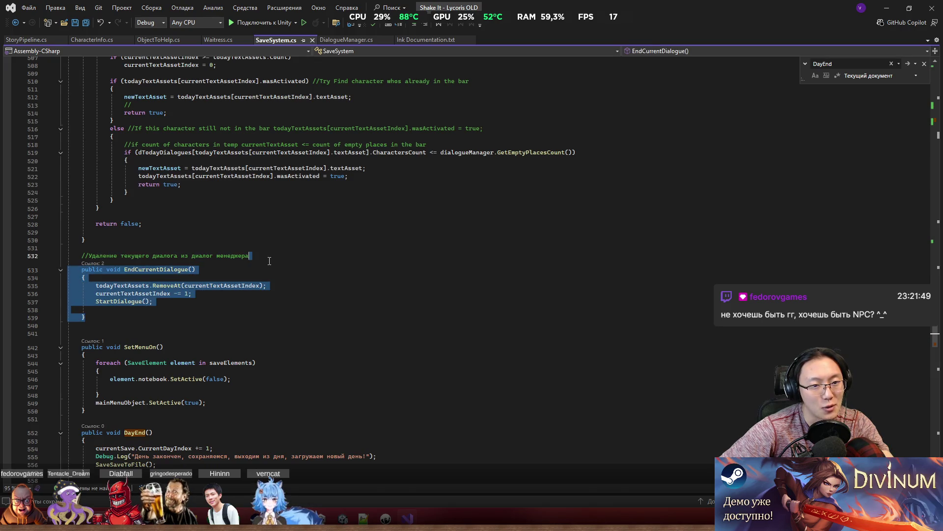
{"action": "key", "text": "ctrl+d"}
{"action": "double_click", "coordinate": [137, 331]}
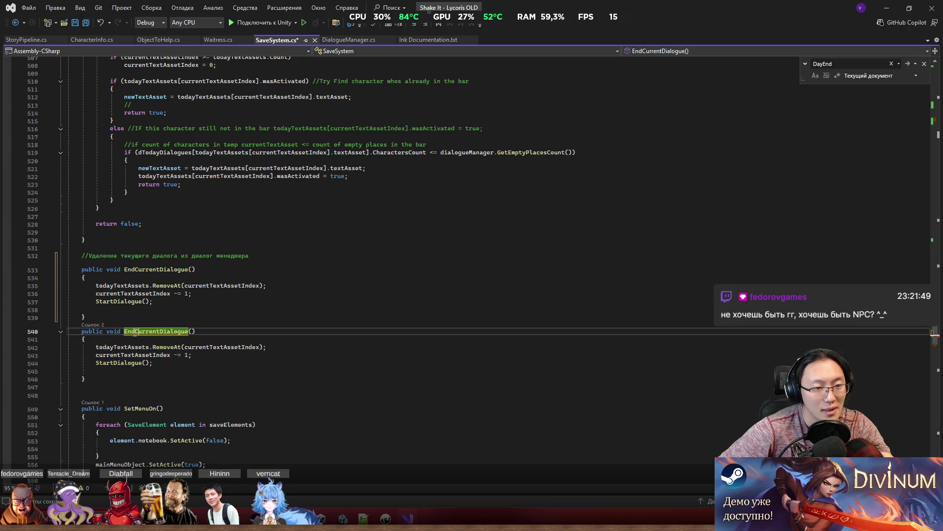
{"action": "type", "text": "EndDay"}
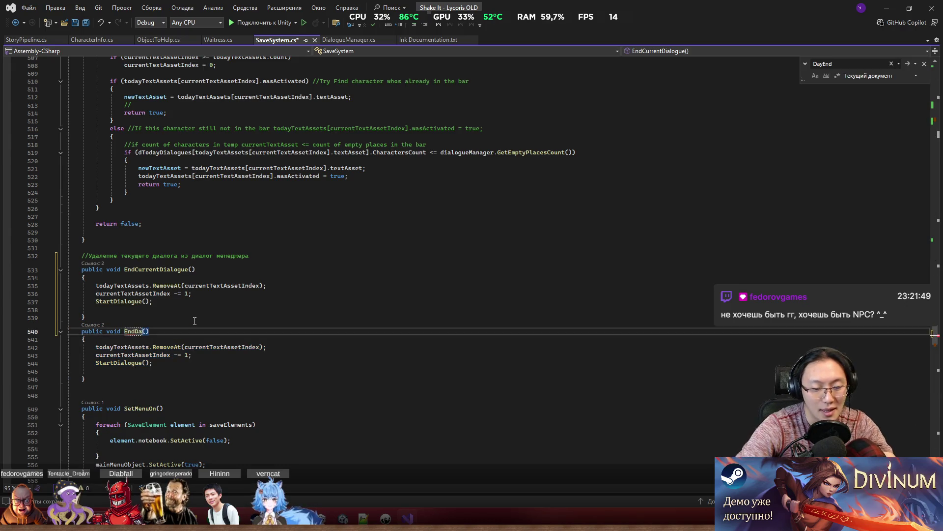
{"action": "scroll", "coordinate": [235, 322], "scroll_direction": "up", "scroll_amount": 6}
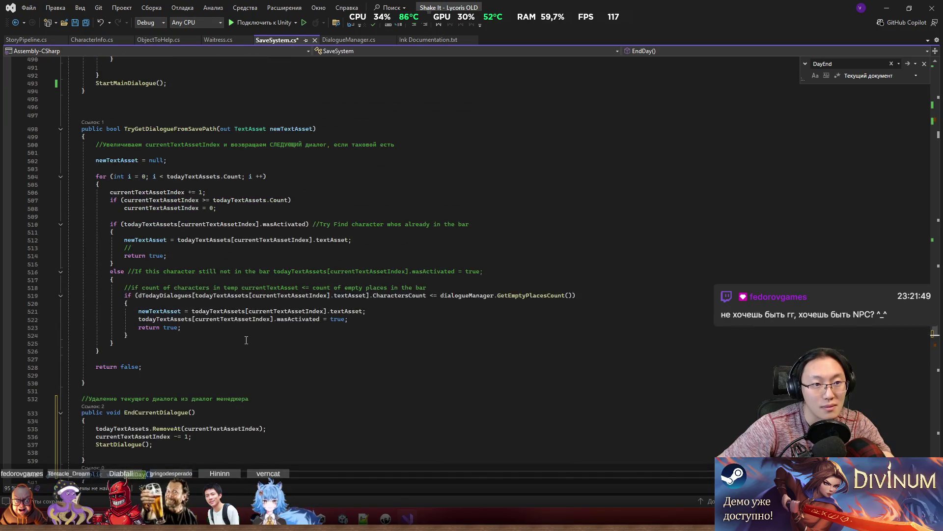
{"action": "scroll", "coordinate": [246, 340], "scroll_direction": "down", "scroll_amount": 5}
{"action": "key", "text": "Down"}
{"action": "key", "text": "Down"}
{"action": "key", "text": "Down"}
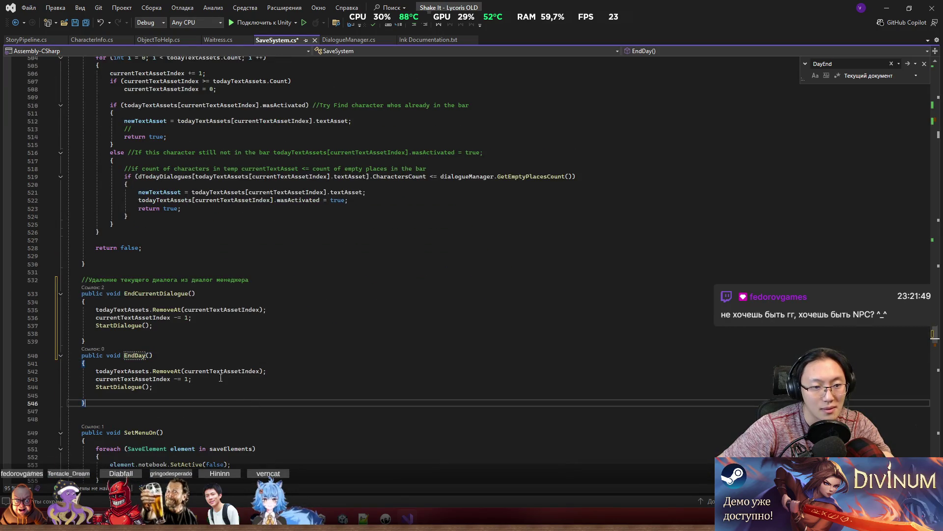
{"action": "key", "text": "Up"}
{"action": "key", "text": "Up"}
{"action": "key", "text": "Up"}
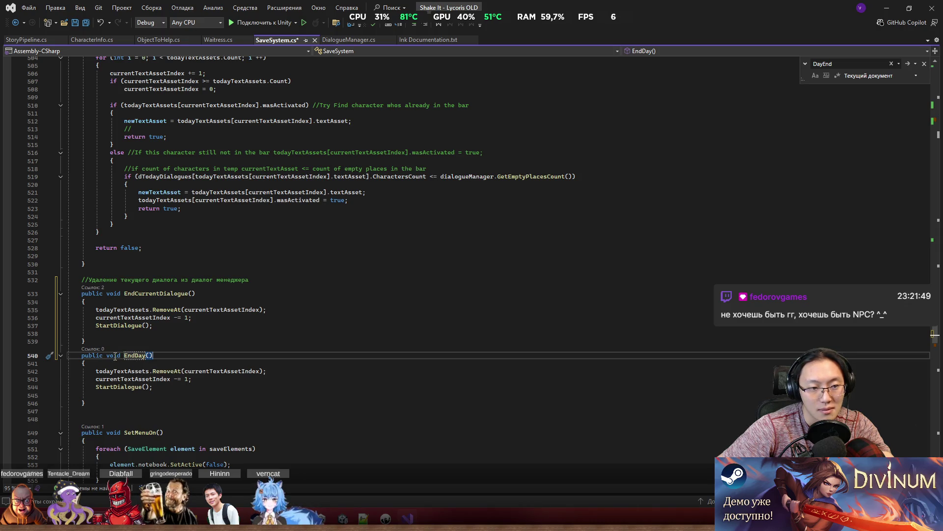
{"action": "scroll", "coordinate": [442, 295], "scroll_direction": "down", "scroll_amount": 4}
{"action": "key", "text": "ctrl+s"}
{"action": "left_click", "coordinate": [128, 316]}
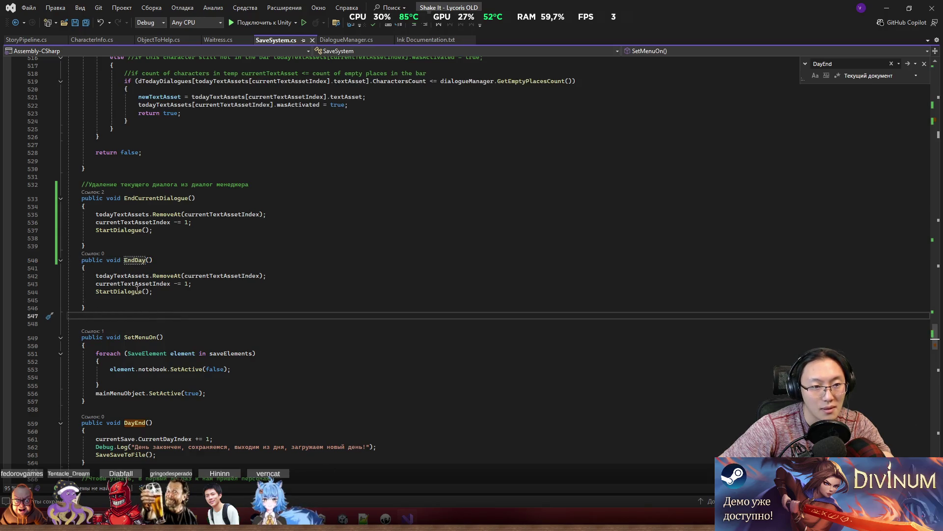
{"action": "scroll", "coordinate": [137, 289], "scroll_direction": "down", "scroll_amount": 1}
{"action": "left_click", "coordinate": [136, 236]}
{"action": "double_click", "coordinate": [134, 235]}
{"action": "key", "text": "BackSpace"}
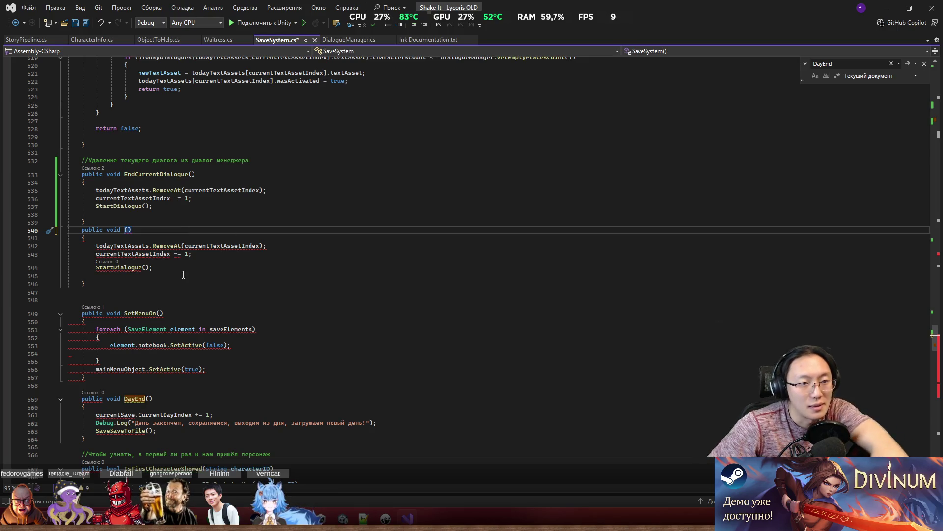
{"action": "type", "text": "EndCurrentDialogue"}
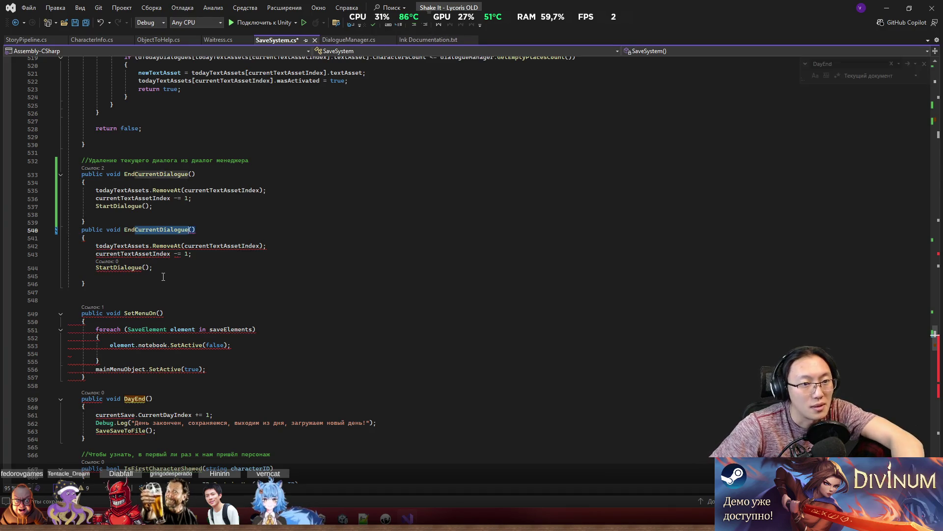
{"action": "left_click", "coordinate": [188, 292]}
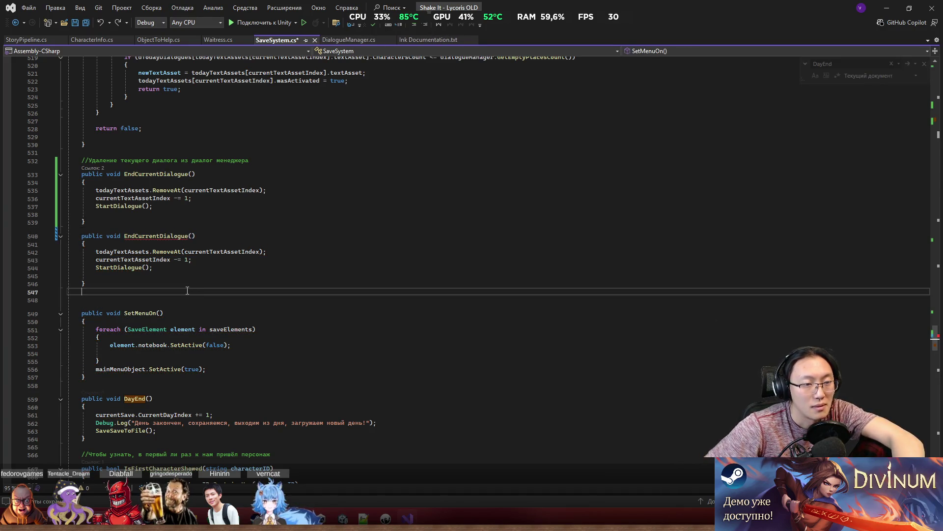
{"action": "key", "text": "ctrl+z"}
Finish removing the duplicate method, review the DayEnd method and save SaveSystem.cs.
{"action": "key", "text": "Escape"}
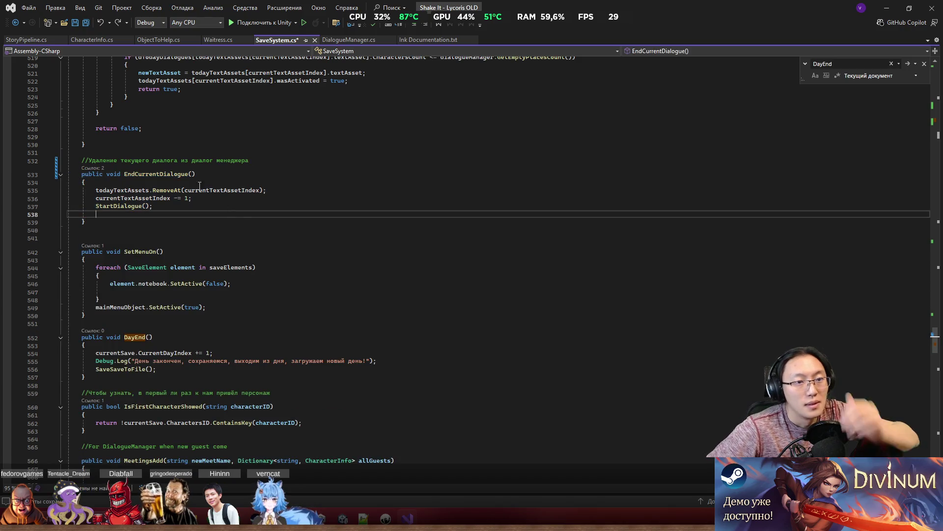
{"action": "double_click", "coordinate": [148, 190]}
{"action": "left_click_drag", "start_coordinate": [149, 190], "coordinate": [268, 190]}
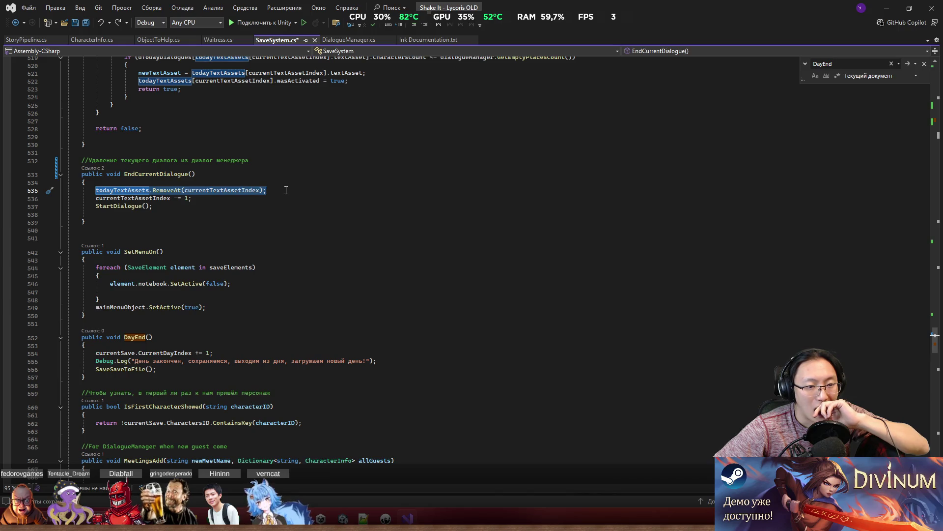
{"action": "left_click", "coordinate": [148, 336]}
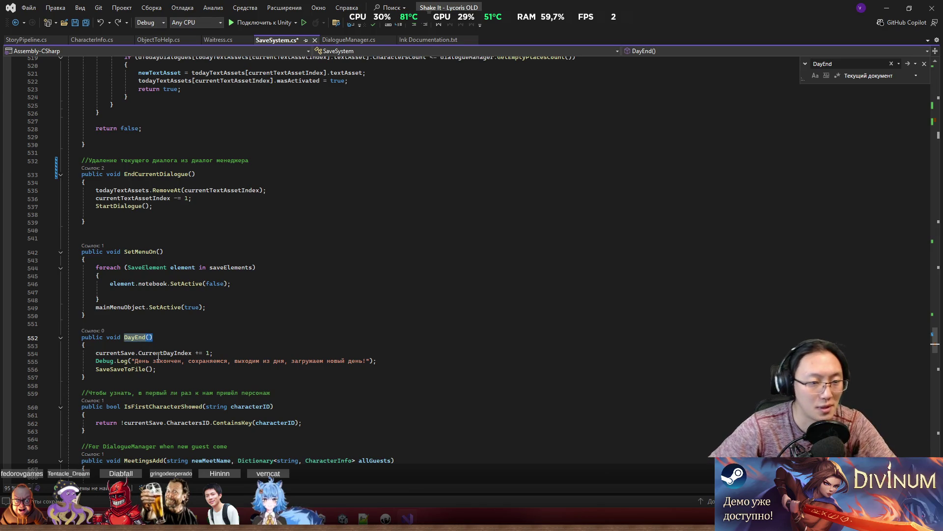
{"action": "double_click", "coordinate": [158, 353]}
{"action": "left_click", "coordinate": [224, 350], "text": "shift"}
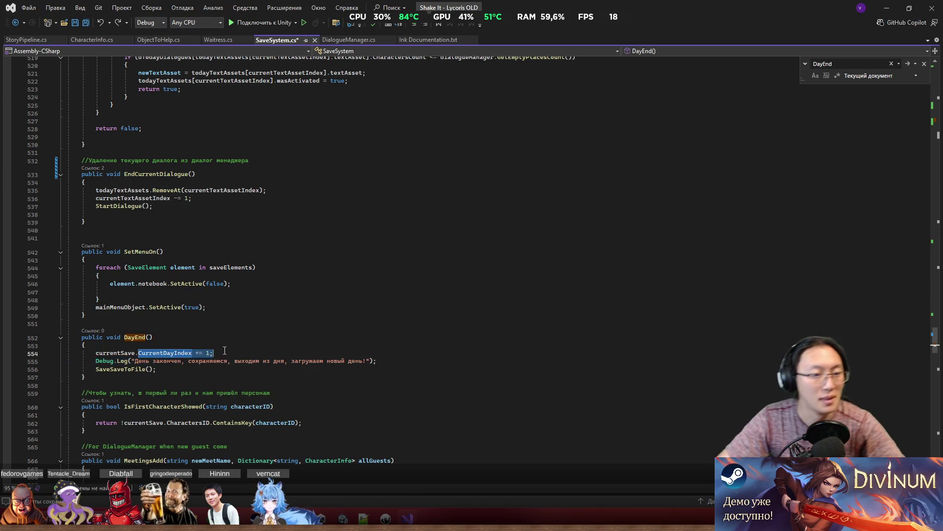
{"action": "key", "text": "Down"}
{"action": "key", "text": "Down"}
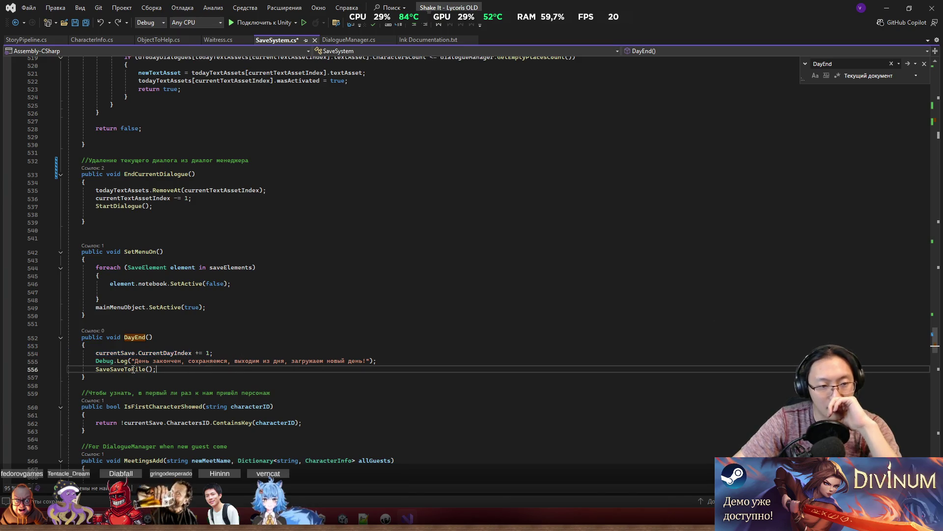
{"action": "scroll", "coordinate": [195, 351], "scroll_direction": "down", "scroll_amount": 6}
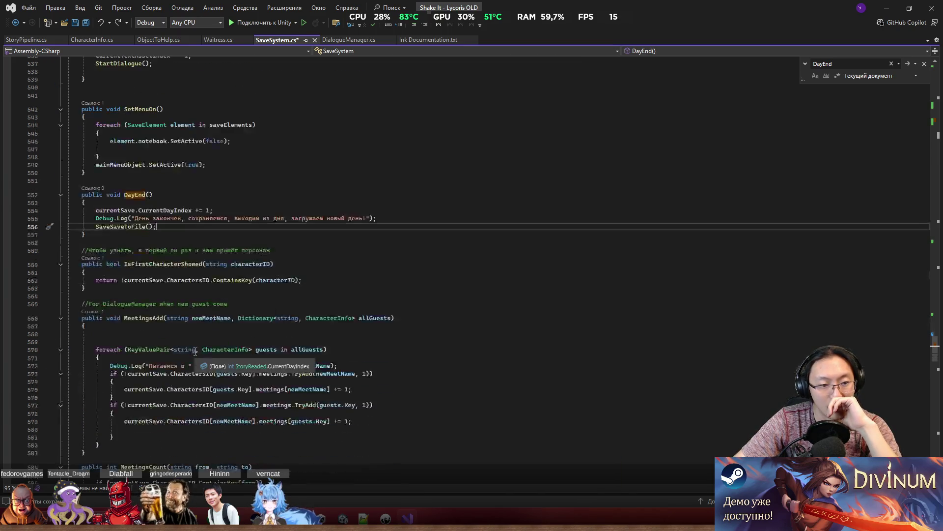
{"action": "scroll", "coordinate": [196, 349], "scroll_direction": "down", "scroll_amount": 4}
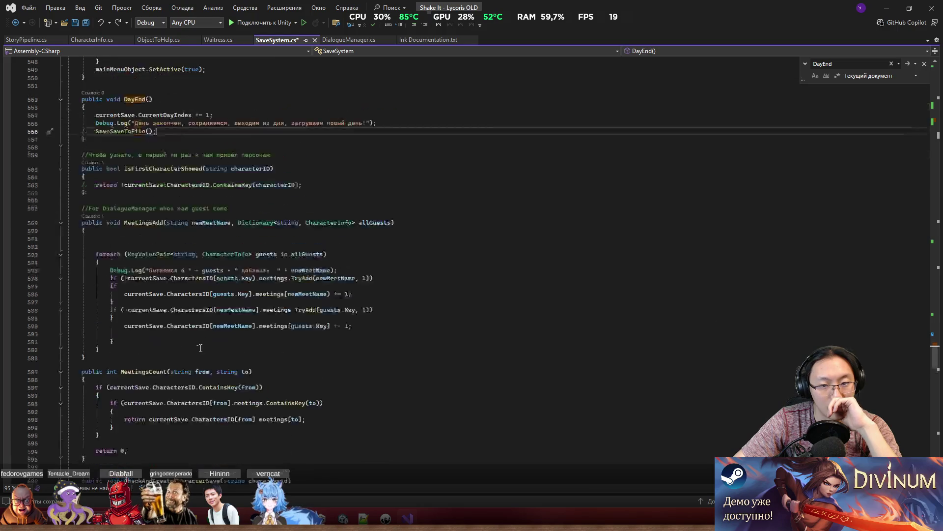
{"action": "scroll", "coordinate": [200, 347], "scroll_direction": "up", "scroll_amount": 1}
{"action": "scroll", "coordinate": [239, 304], "scroll_direction": "up", "scroll_amount": 4}
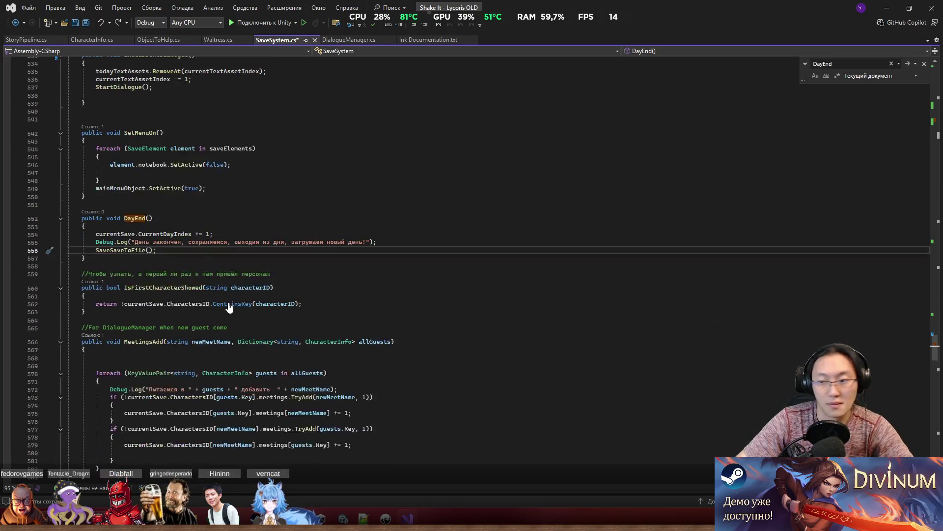
{"action": "key", "text": "ctrl+s"}
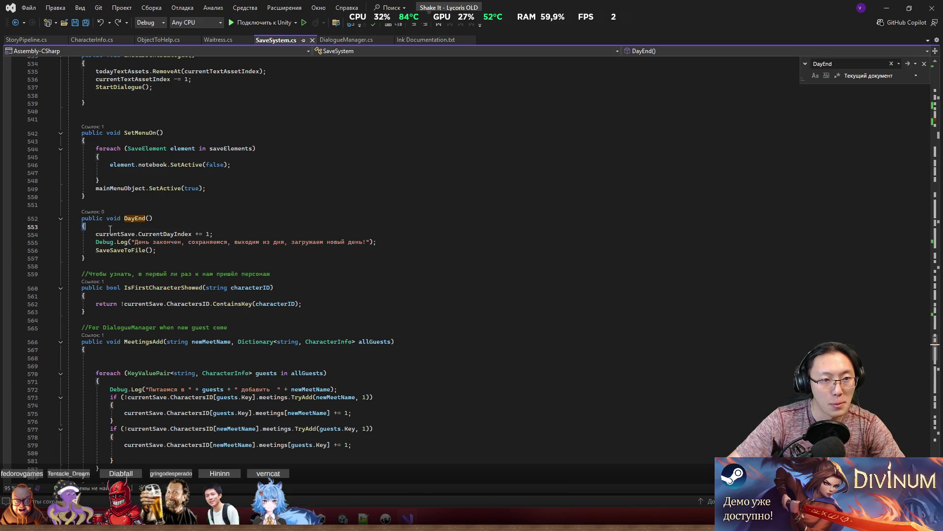
Select the DayEnd() declaration and switch to DialogueManager.cs.
{"action": "left_click", "coordinate": [131, 219]}
{"action": "left_click_drag", "start_coordinate": [124, 219], "coordinate": [167, 222]}
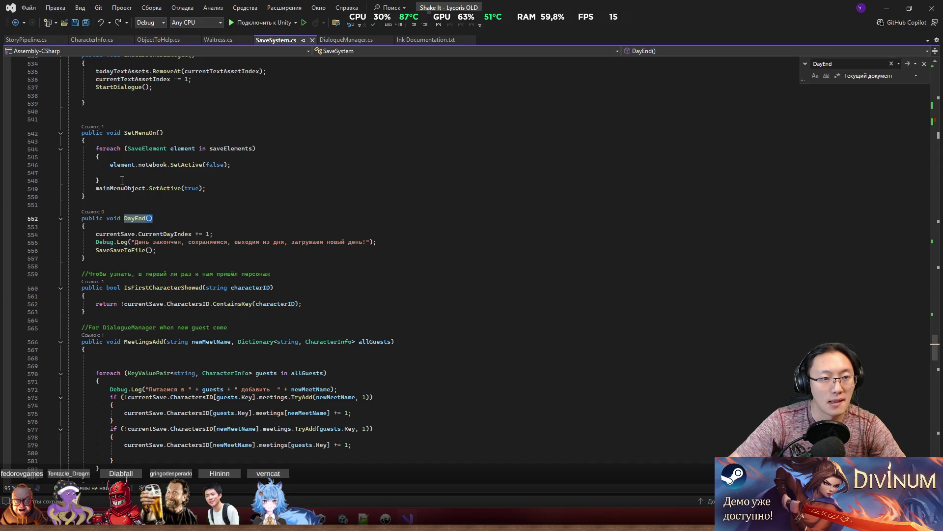
{"action": "left_click", "coordinate": [356, 40]}
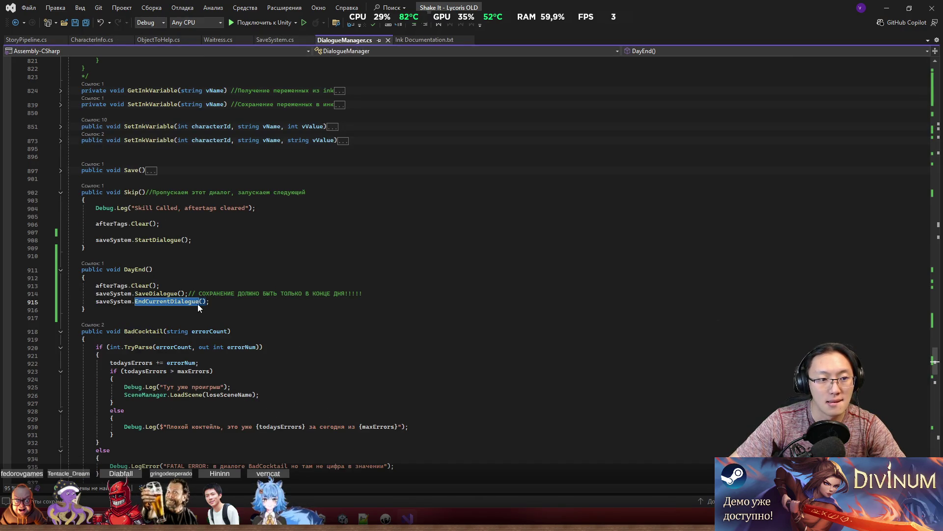
Replace DayEnd's EndCurrentDialogue call with saveSystem.DayEnd() using IntelliSense.
{"action": "key", "text": "Up"}
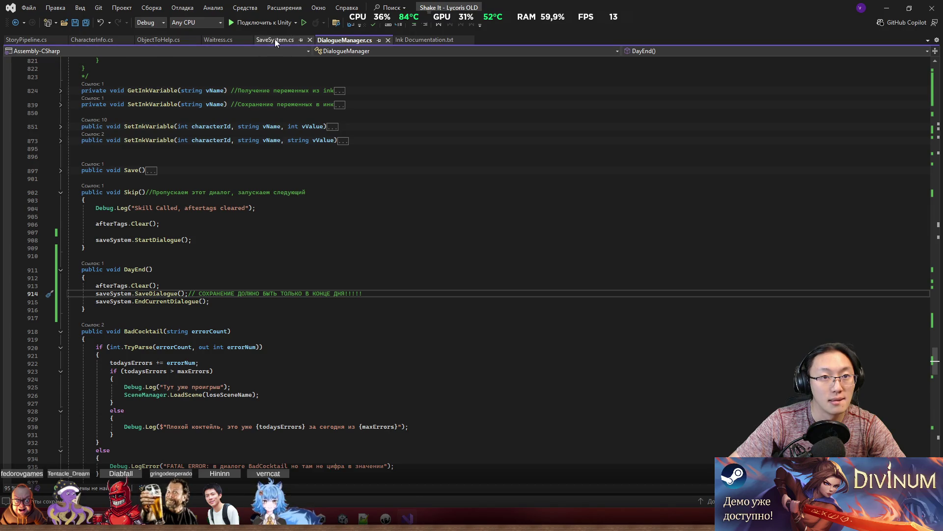
{"action": "left_click", "coordinate": [275, 40]}
{"action": "left_click", "coordinate": [341, 40]}
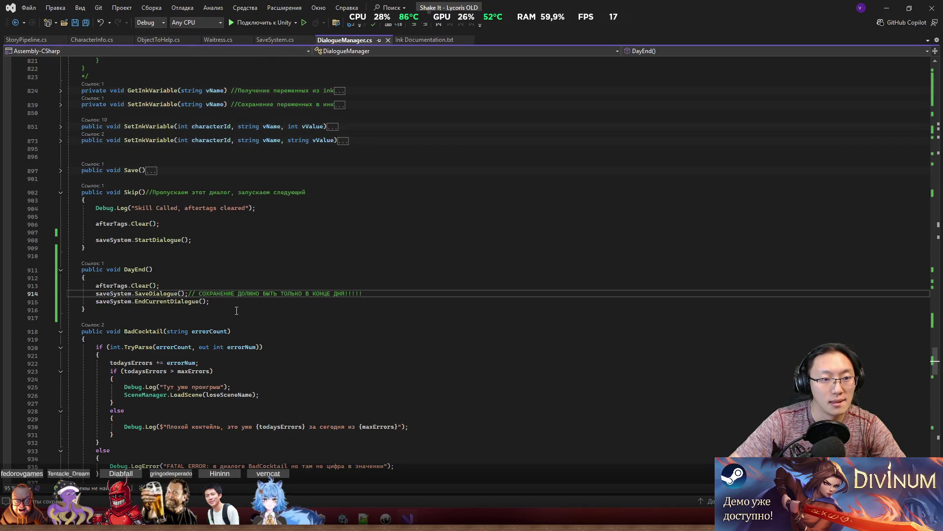
{"action": "left_click", "coordinate": [243, 302]}
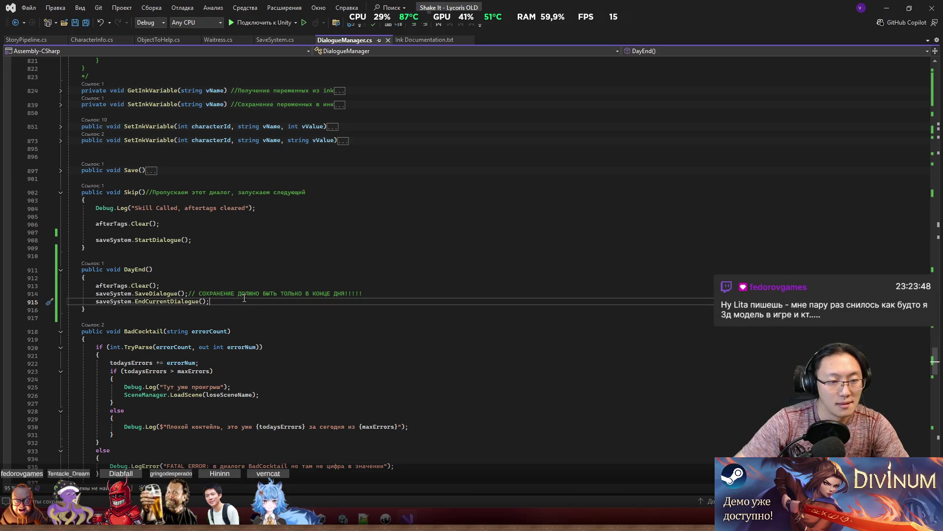
{"action": "key", "text": "ctrl+shift+Left"}
{"action": "key", "text": "ctrl+shift+Left"}
{"action": "type", "text": "E"}
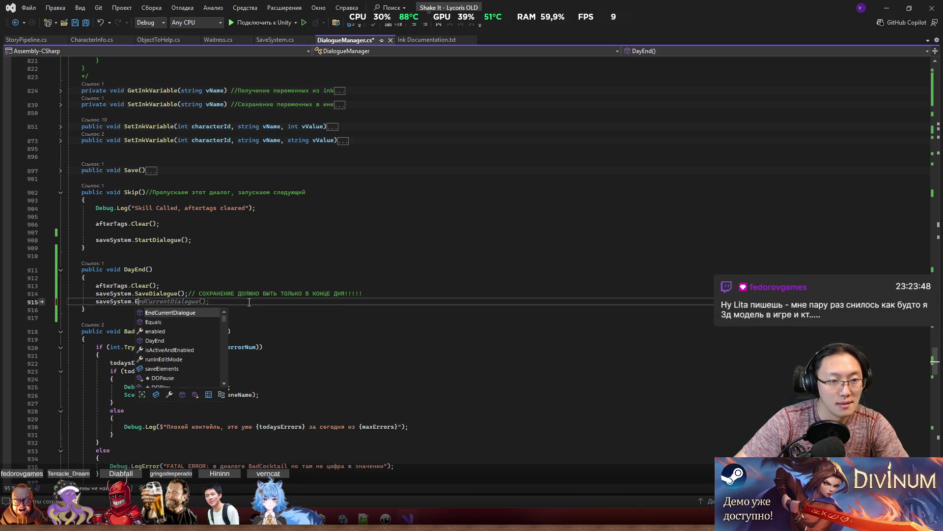
{"action": "type", "text": "nd"}
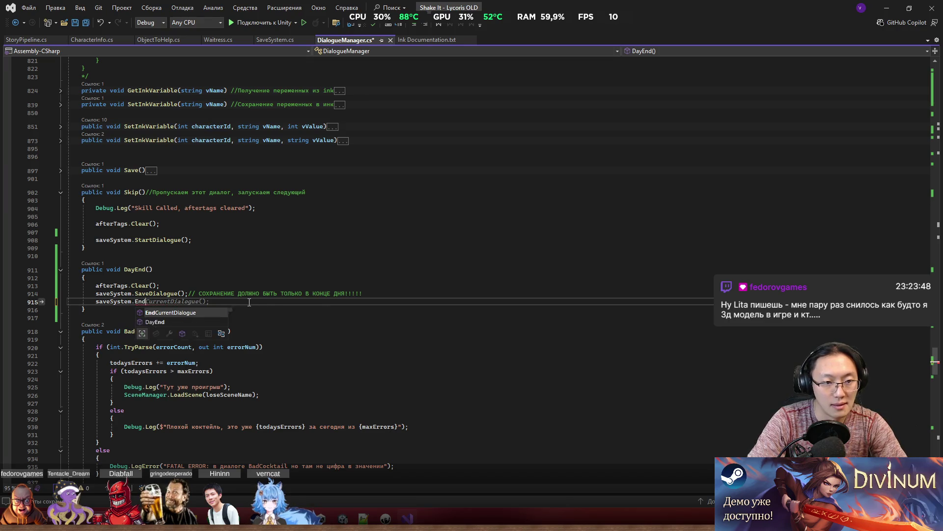
{"action": "key", "text": "BackSpace"}
{"action": "key", "text": "BackSpace"}
{"action": "key", "text": "BackSpace"}
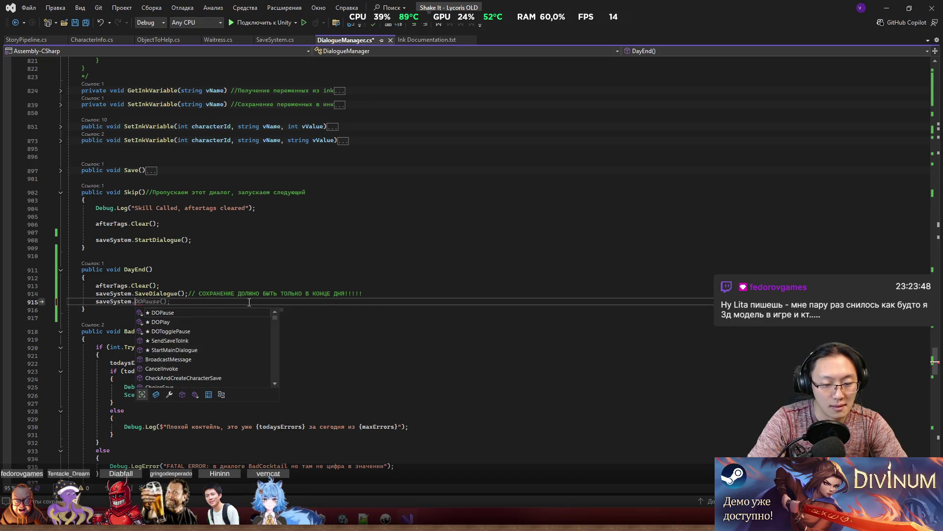
{"action": "type", "text": "Day"}
{"action": "key", "text": "Tab"}
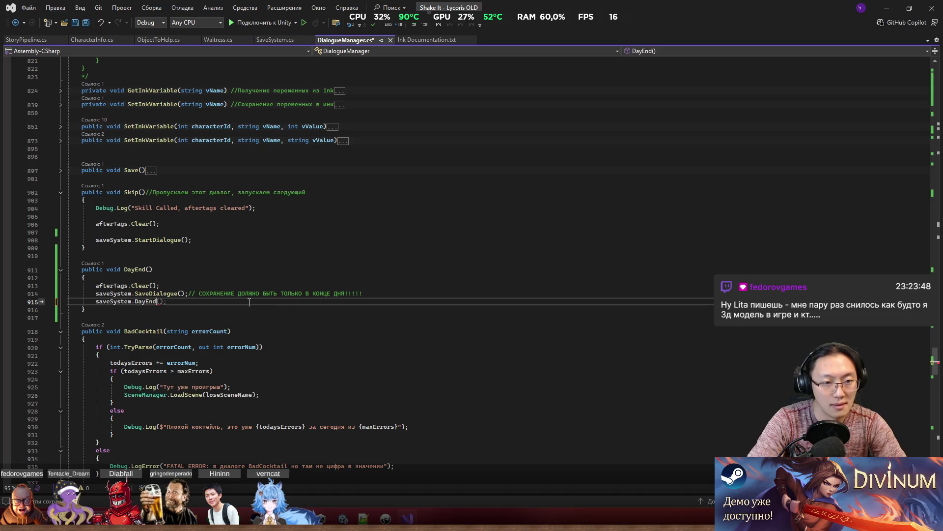
Save DialogueManager.cs and go to the SaveDialogue definition in SaveSystem.cs.
{"action": "key", "text": "ctrl+s"}
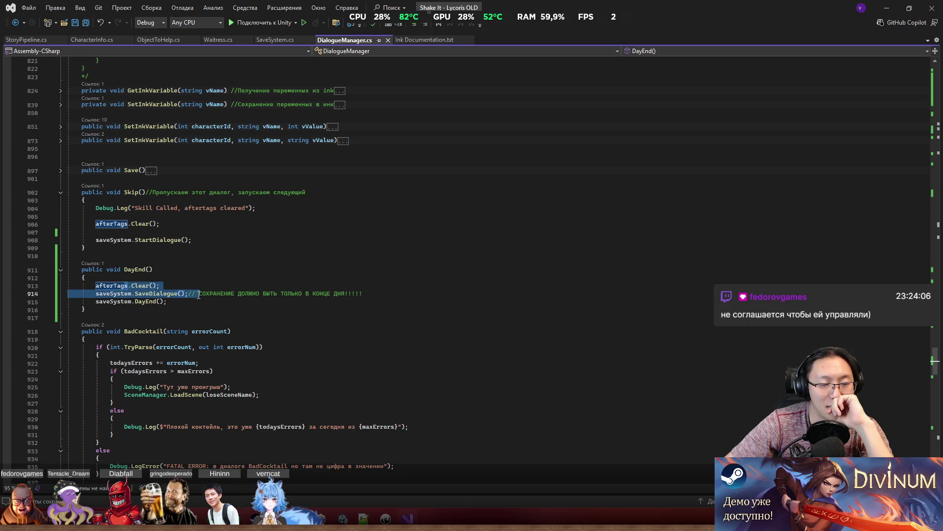
{"action": "double_click", "coordinate": [148, 294]}
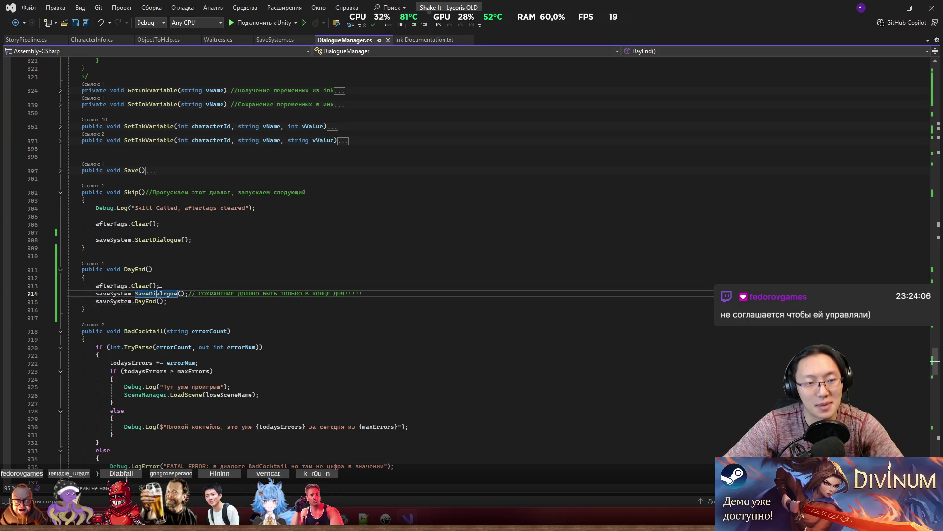
{"action": "key", "text": "F12"}
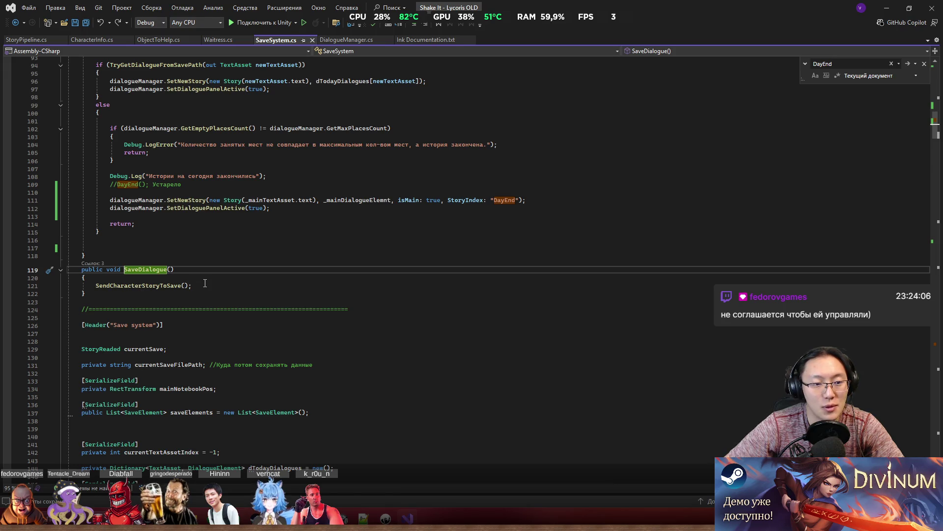
{"action": "scroll", "coordinate": [165, 284], "scroll_direction": "down", "scroll_amount": 5}
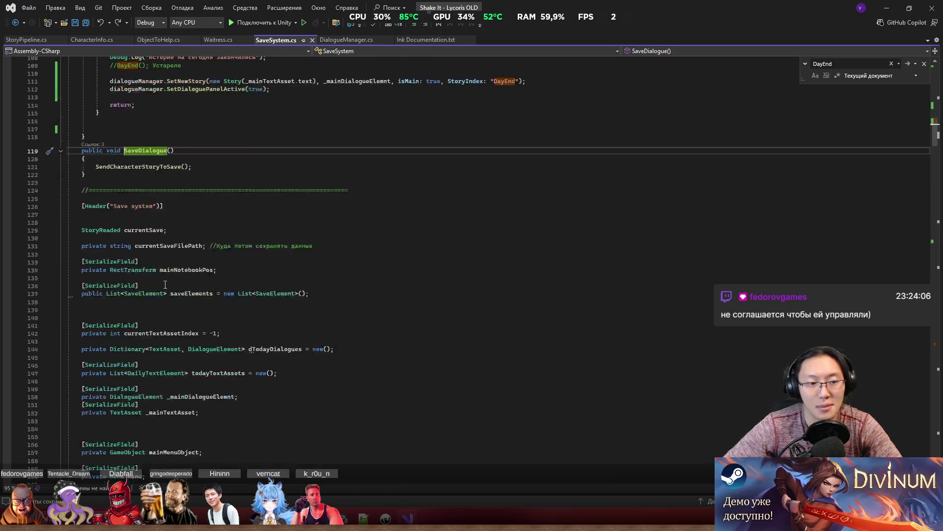
{"action": "scroll", "coordinate": [165, 284], "scroll_direction": "down", "scroll_amount": 18}
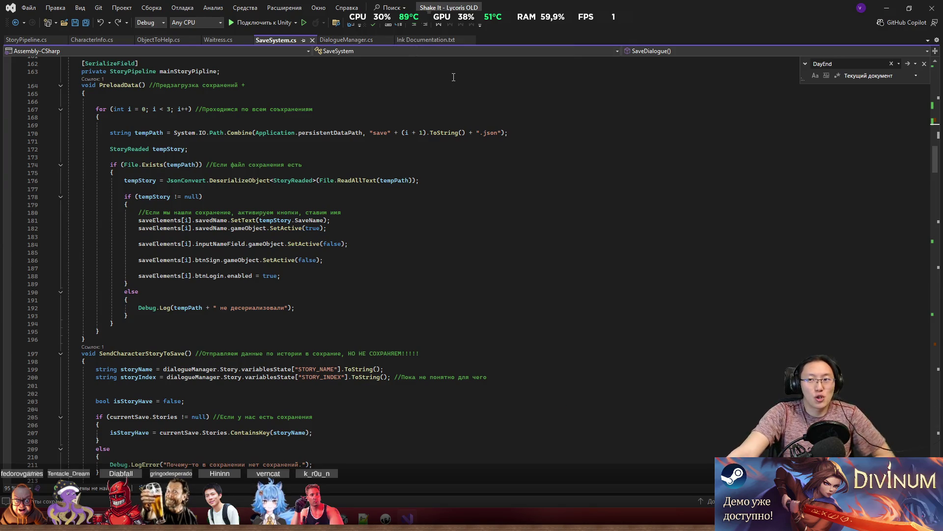
Back in Unity, open TestMain.ink and add a blank line after the #_Skip tag.
{"action": "left_click", "coordinate": [887, 7]}
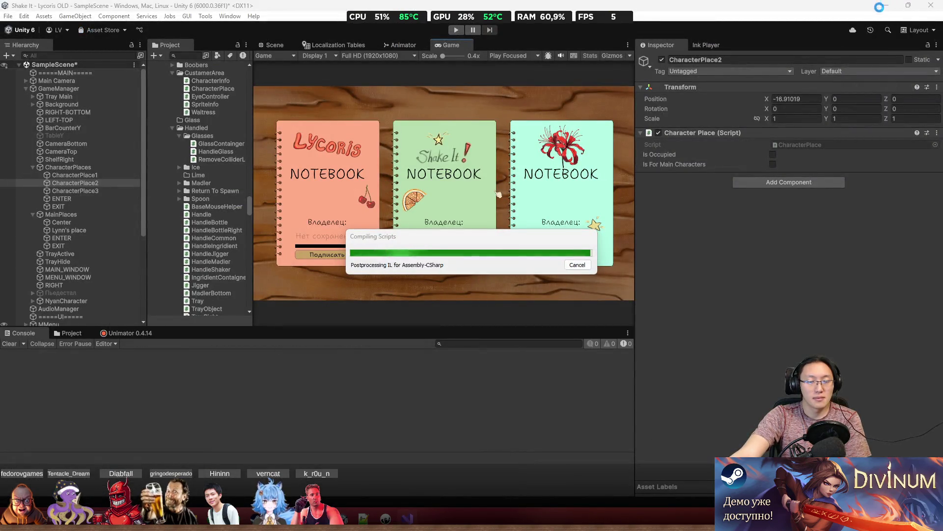
{"action": "key", "text": "alt+Tab"}
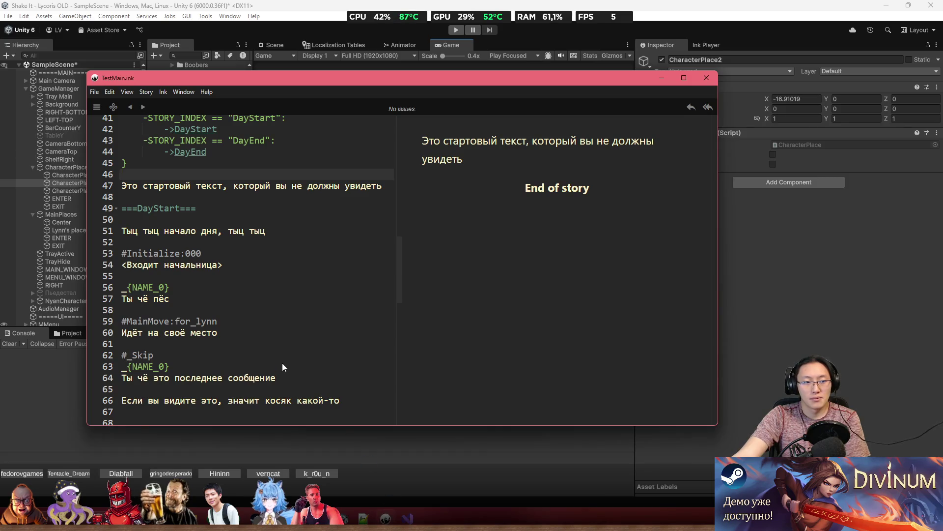
{"action": "scroll", "coordinate": [282, 363], "scroll_direction": "down", "scroll_amount": 1}
{"action": "left_click", "coordinate": [206, 350]}
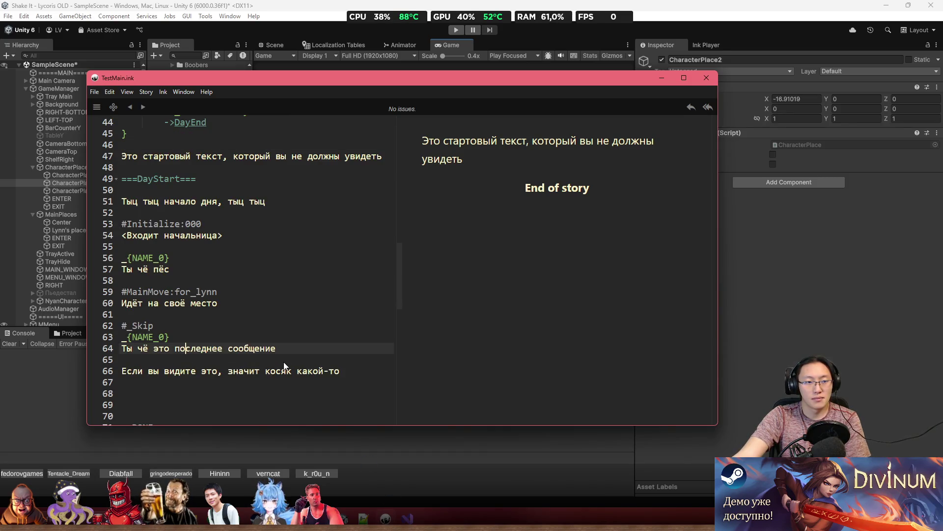
{"action": "left_click", "coordinate": [284, 364]}
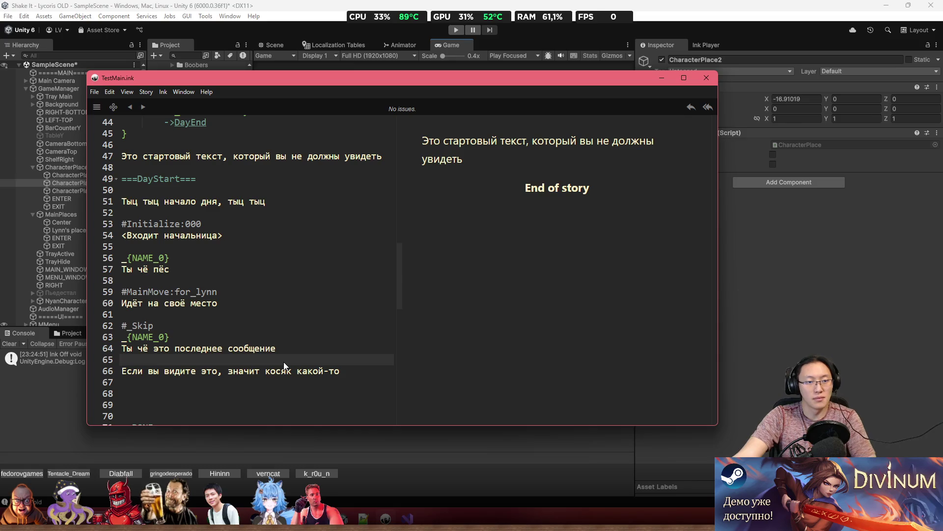
{"action": "left_click", "coordinate": [263, 325]}
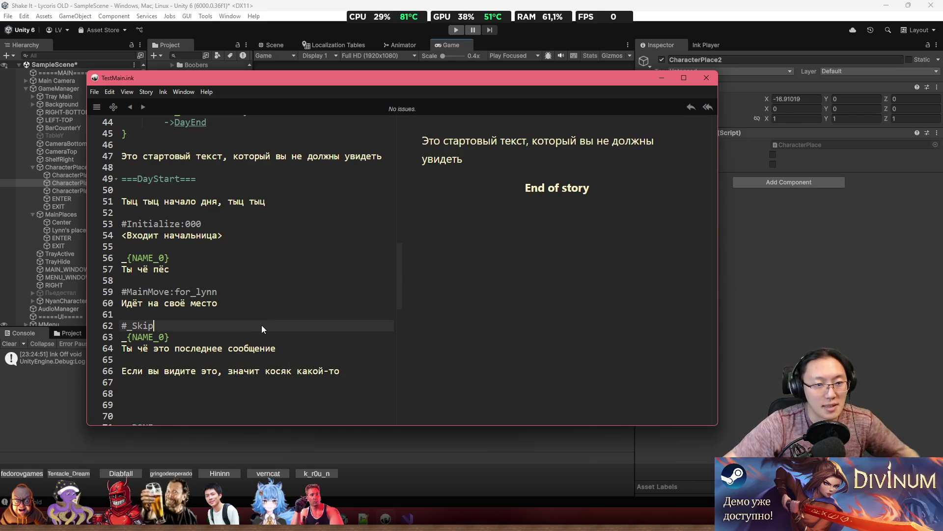
{"action": "key", "text": "Return"}
{"action": "key", "text": "Down"}
{"action": "key", "text": "Down"}
{"action": "key", "text": "Down"}
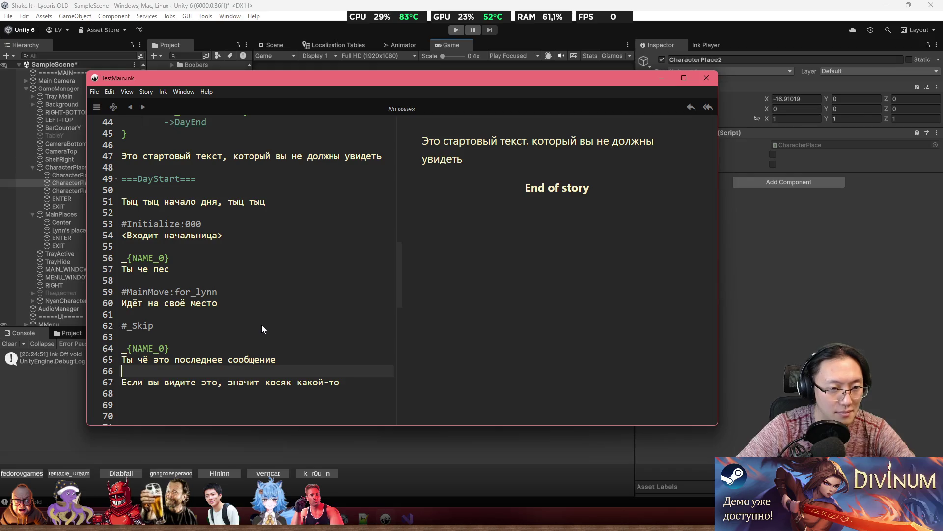
{"action": "key", "text": "Return"}
{"action": "key", "text": "Return"}
{"action": "key", "text": "Up"}
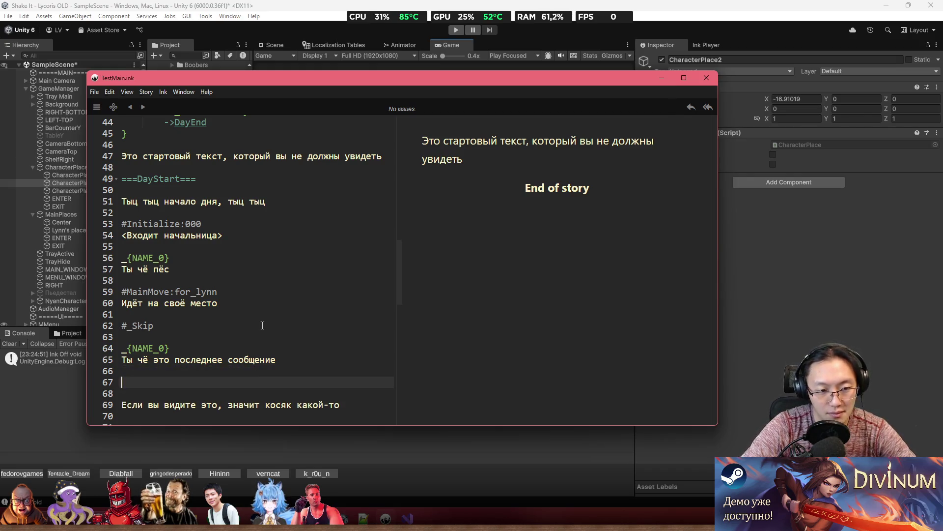
Type the line '<Линн уходит>' below the last message and add an empty line above.
{"action": "key", "text": "alt"}
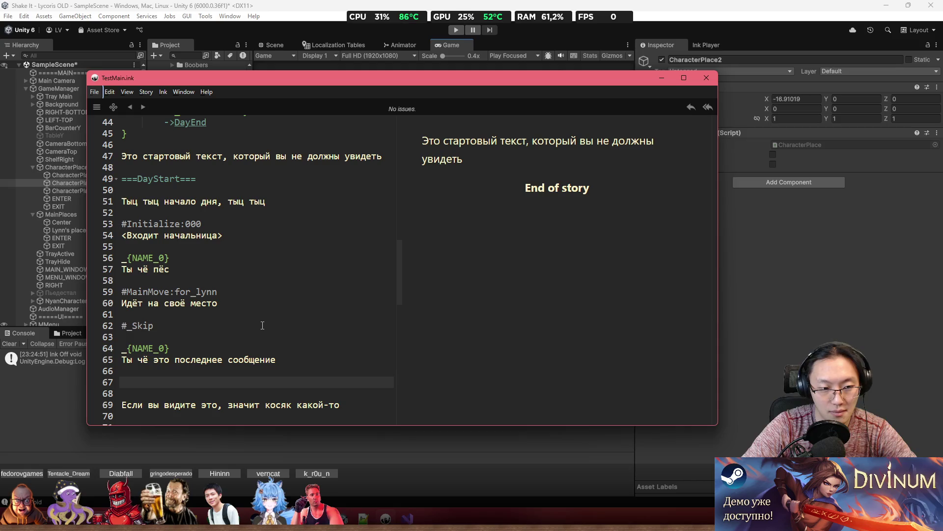
{"action": "type", "text": "К"}
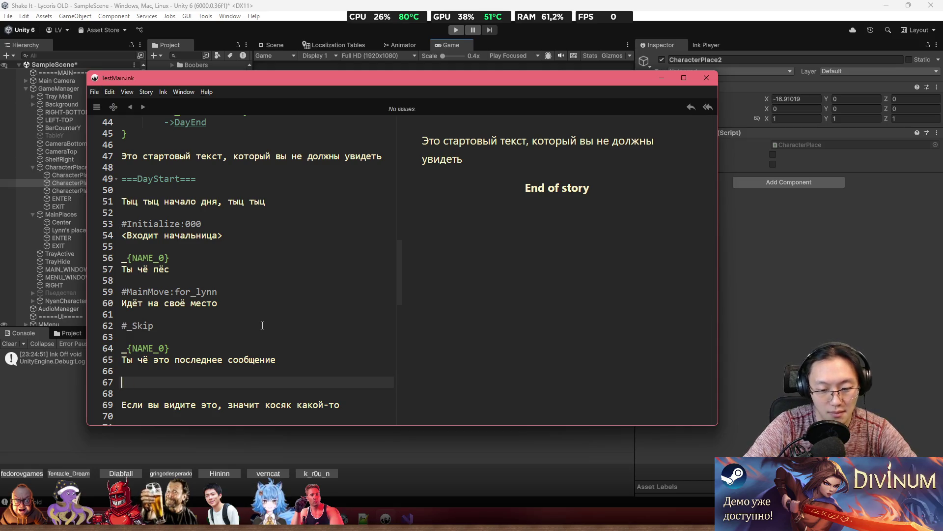
{"action": "type", "text": "Бю"}
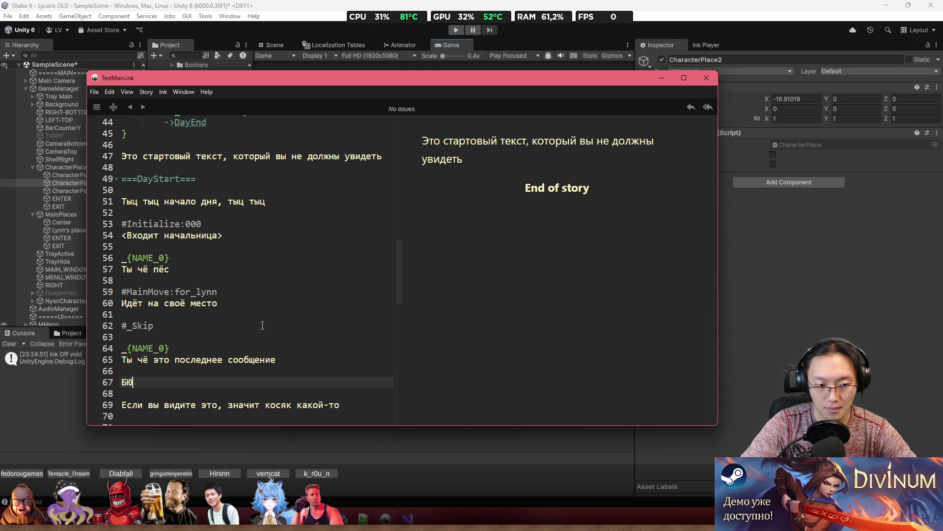
{"action": "key", "text": "BackSpace"}
{"action": "key", "text": "BackSpace"}
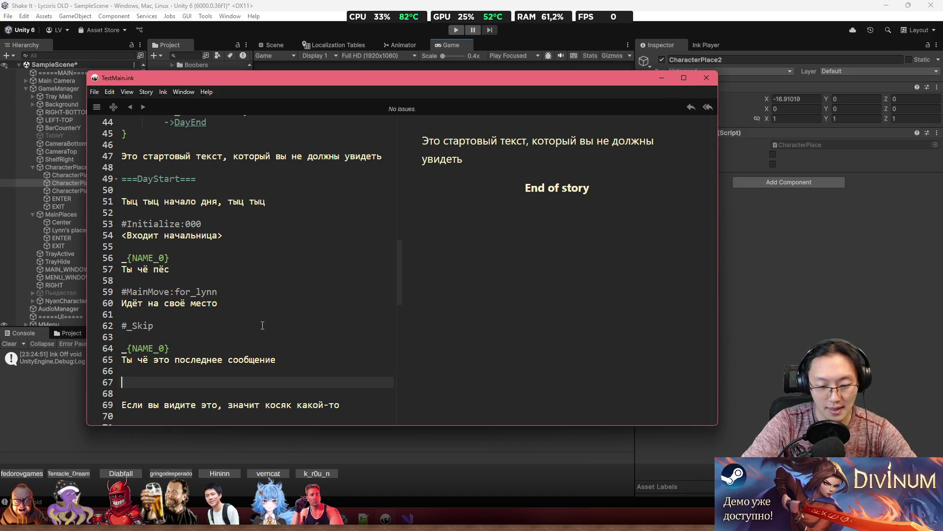
{"action": "type", "text": "<>"}
{"action": "key", "text": "Left"}
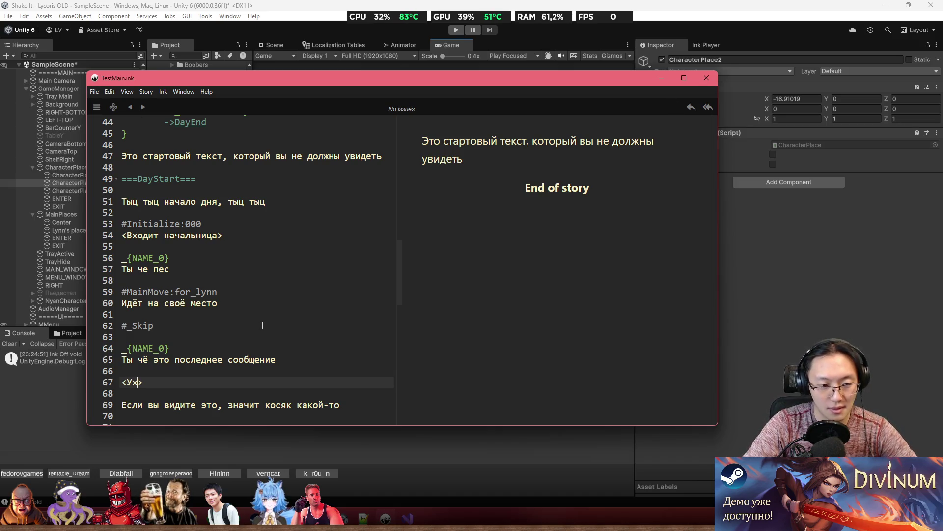
{"action": "type", "text": "Лин"}
{"action": "type", "text": "Ух"}
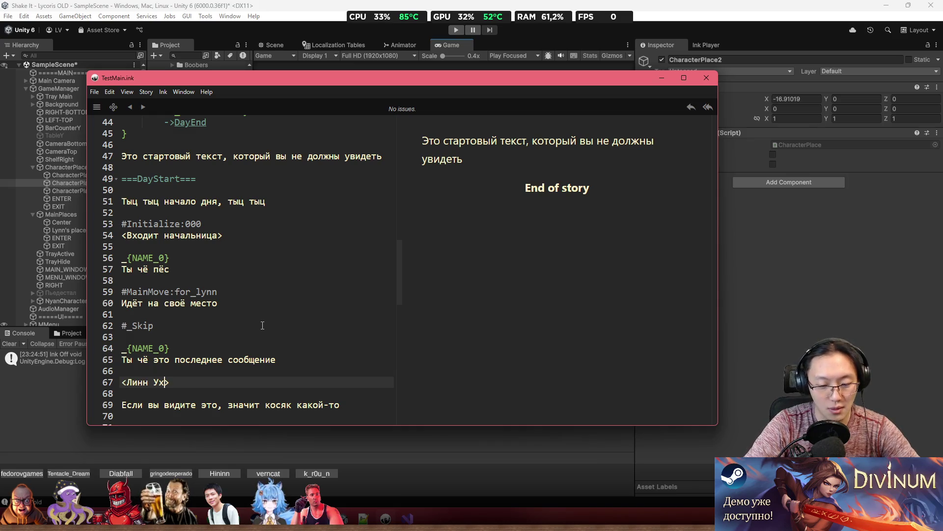
{"action": "type", "text": "уходит"}
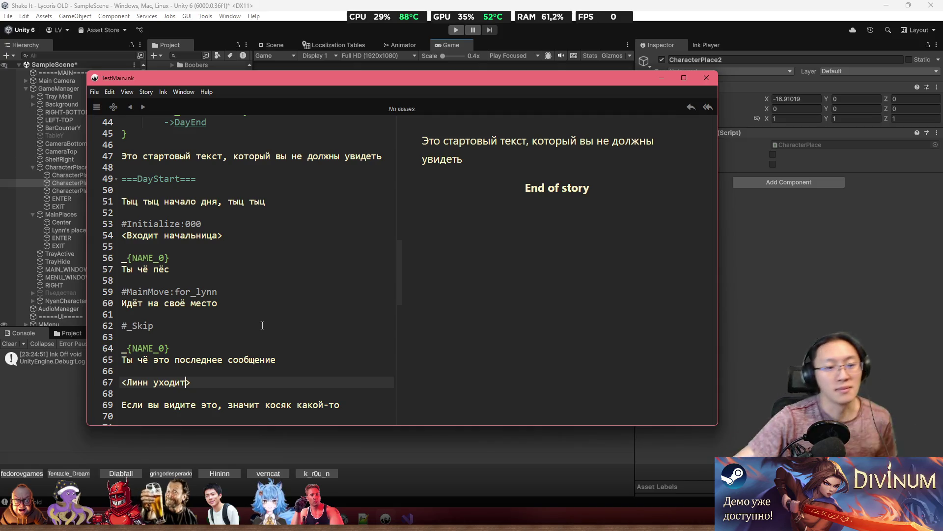
{"action": "left_click", "coordinate": [210, 379]}
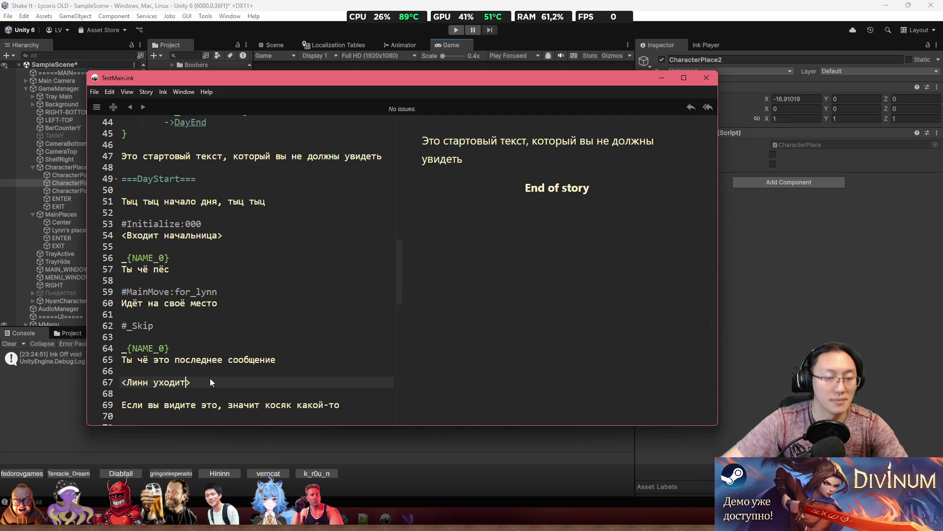
{"action": "left_click", "coordinate": [165, 371]}
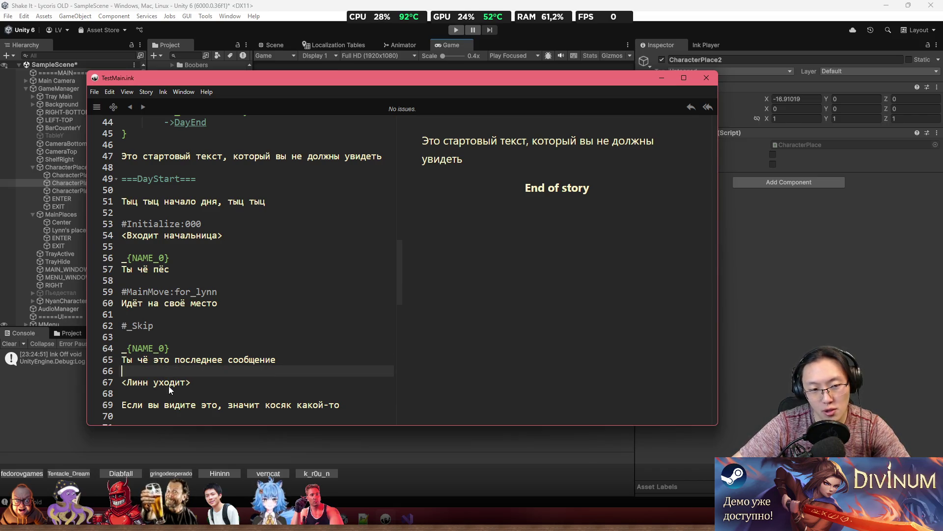
{"action": "key", "text": "Return"}
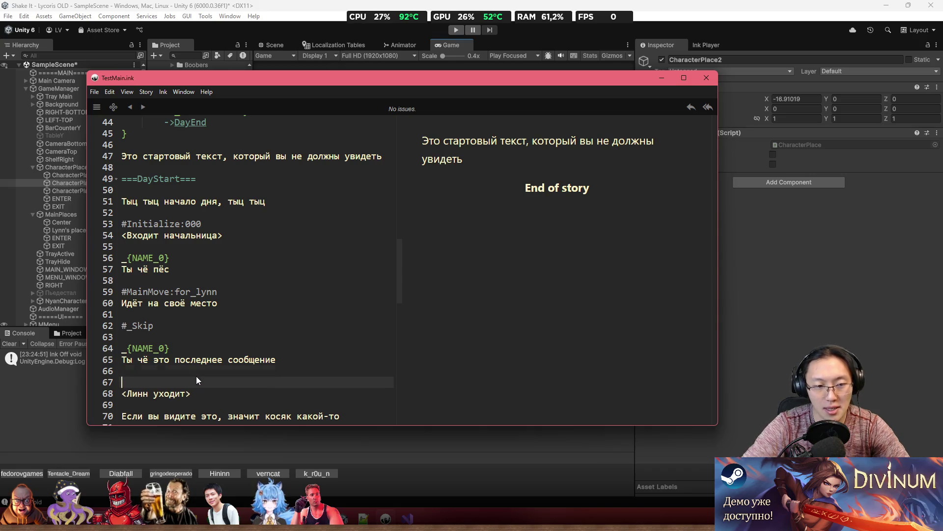
Add a '#Move:exit' tag and the line 'Ну вот это точно последнее сохранение'.
{"action": "type", "text": "#M"}
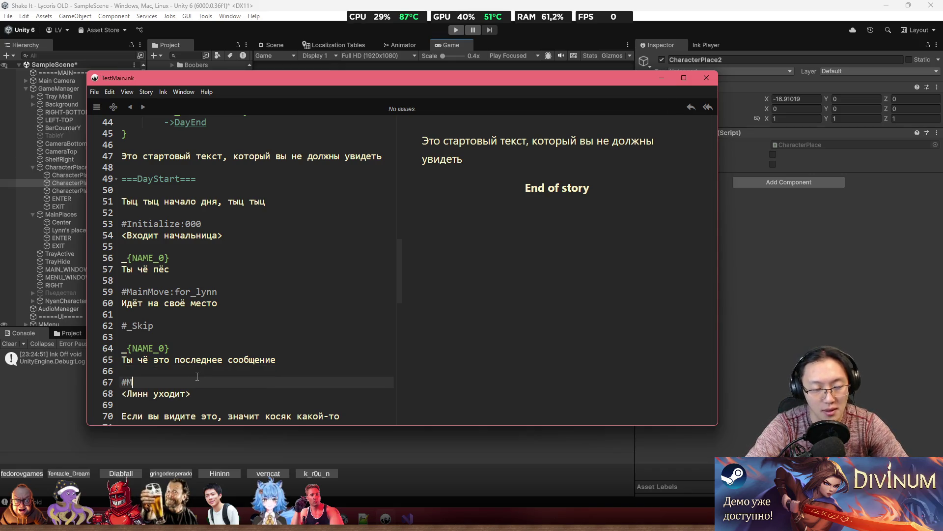
{"action": "type", "text": "ove:exit"}
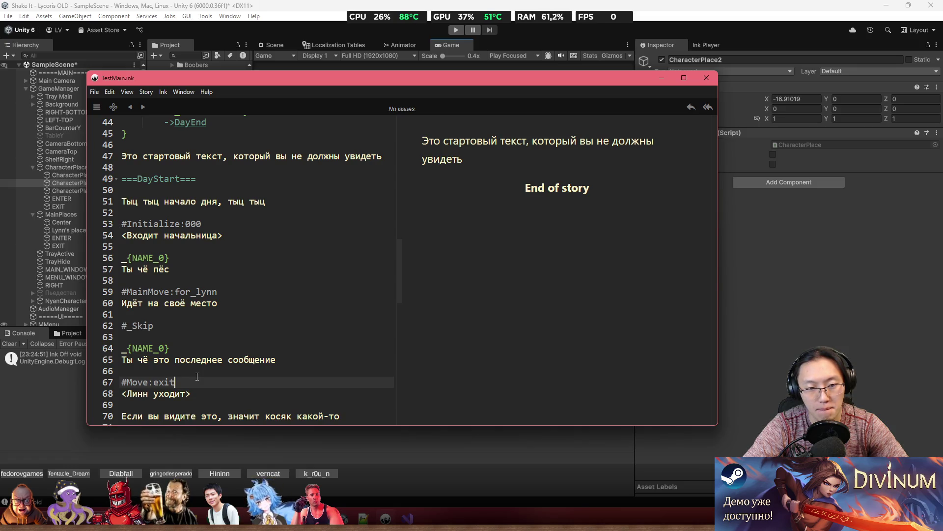
{"action": "key", "text": "Down"}
{"action": "key", "text": "Return"}
{"action": "key", "text": "Return"}
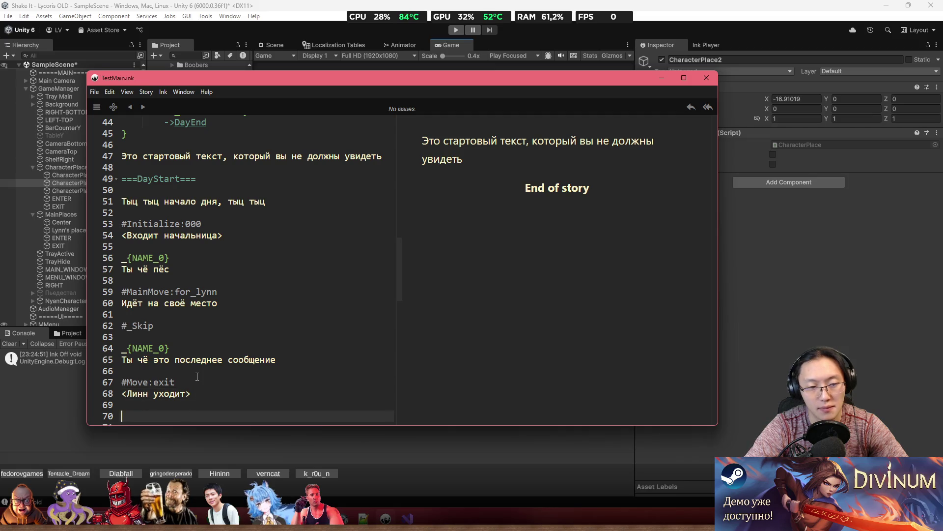
{"action": "scroll", "coordinate": [217, 379], "scroll_direction": "down", "scroll_amount": 2}
{"action": "type", "text": "Ни"}
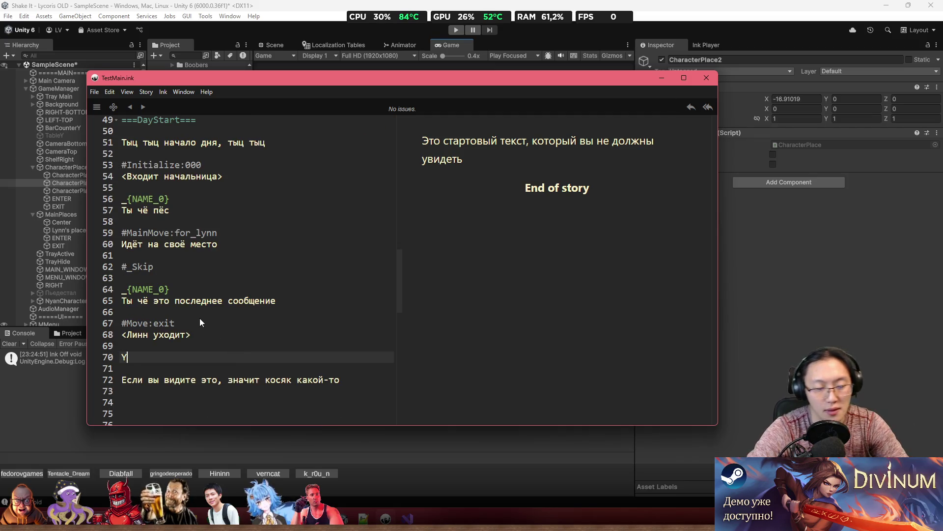
{"action": "key", "text": "BackSpace"}
{"action": "key", "text": "BackSpace"}
{"action": "type", "text": "Ну э"}
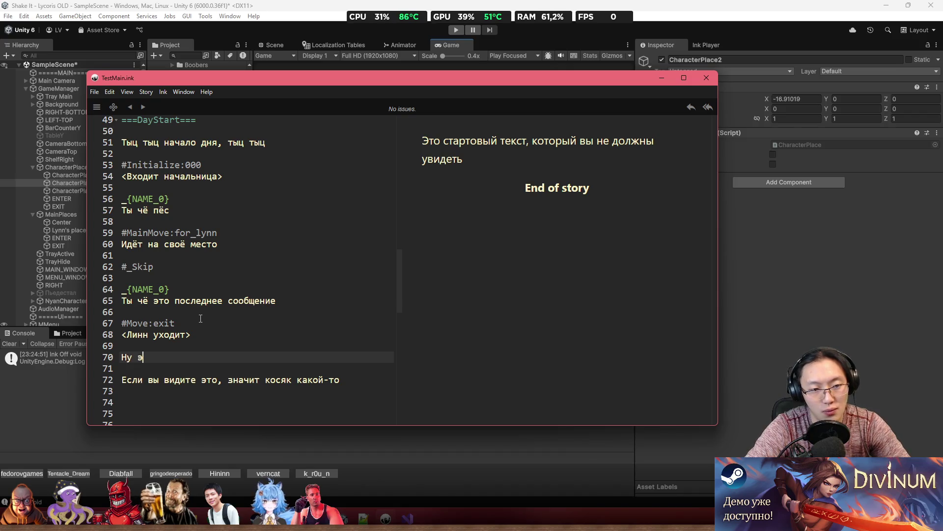
{"action": "key", "text": "BackSpace"}
{"action": "type", "text": "вот это точн"}
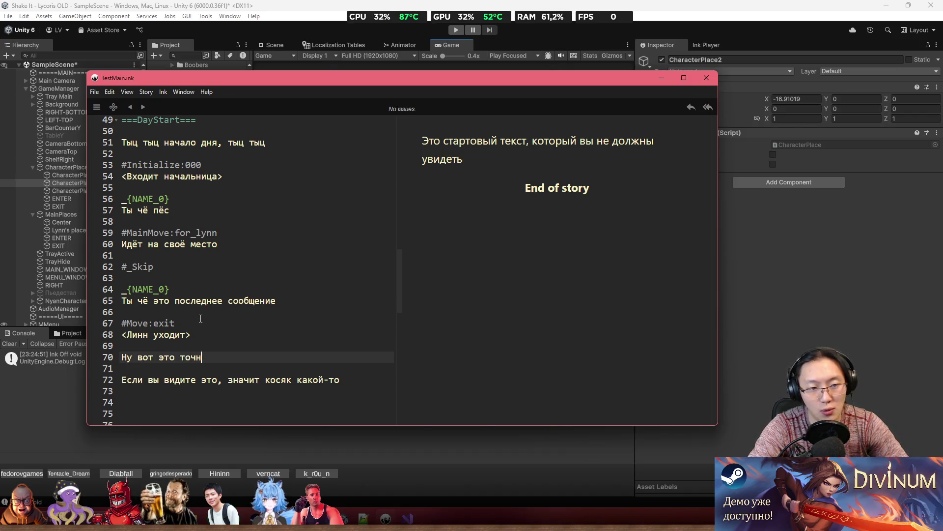
{"action": "type", "text": "о послед"}
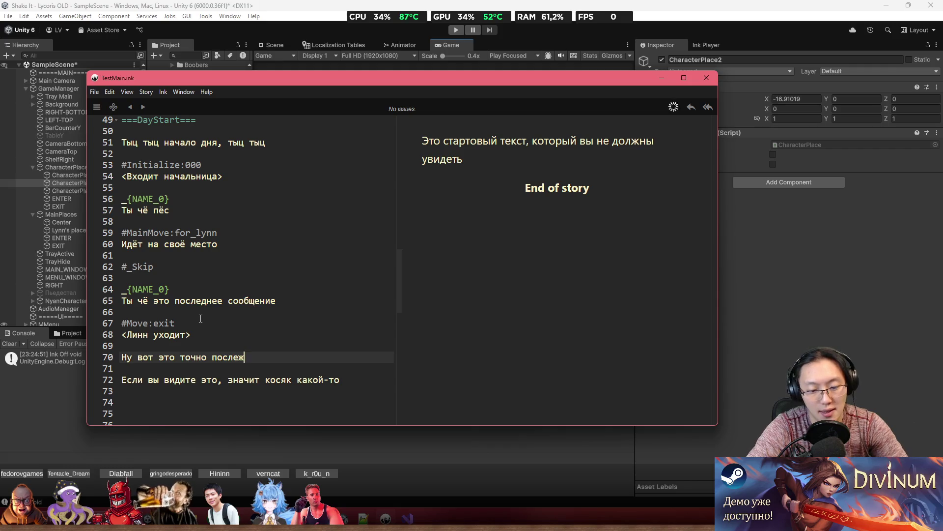
{"action": "type", "text": "нее сохранение"}
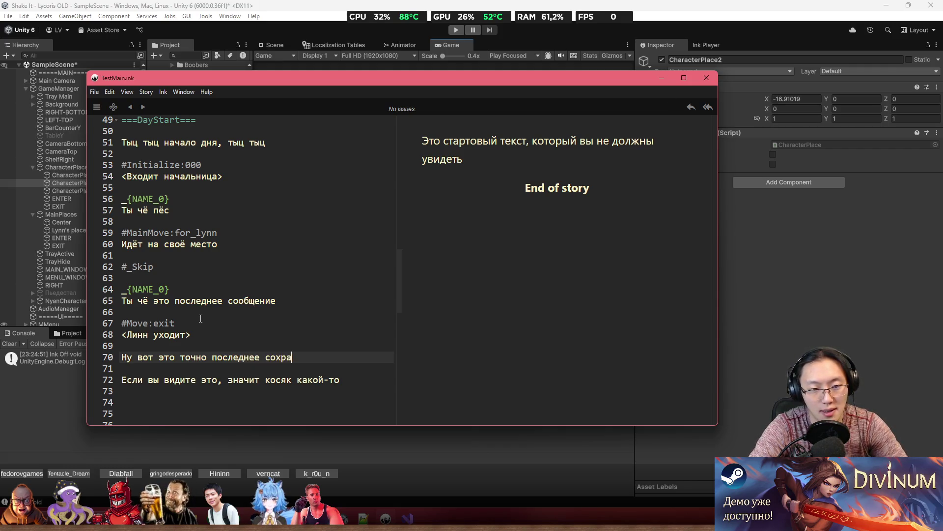
Insert an '#_EndDay' tag on a new line 70 above the last-save line.
{"action": "key", "text": "Home"}
{"action": "key", "text": "Return"}
{"action": "key", "text": "Up"}
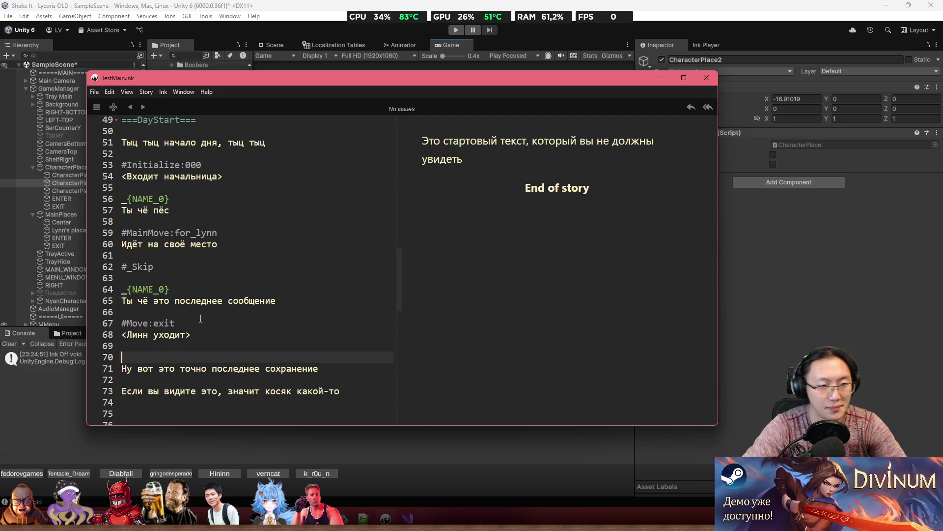
{"action": "type", "text": "#_End"}
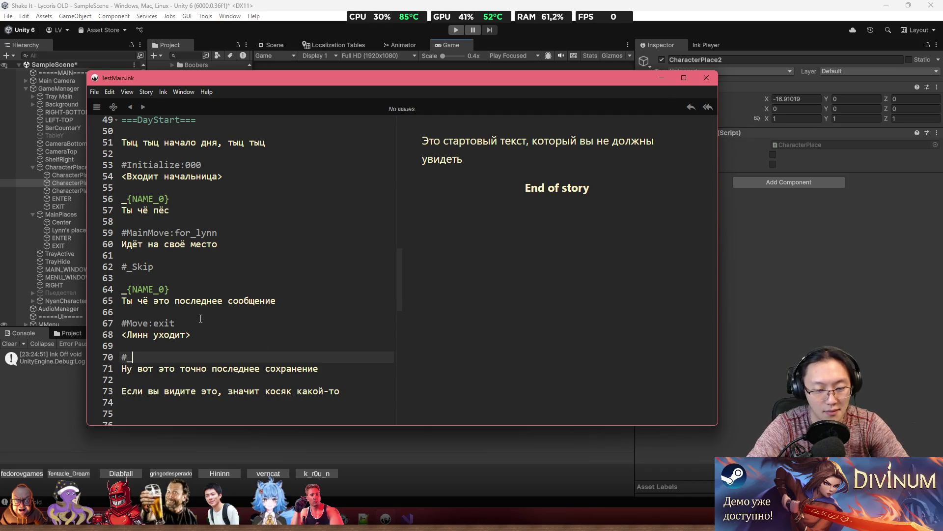
{"action": "type", "text": "Day"}
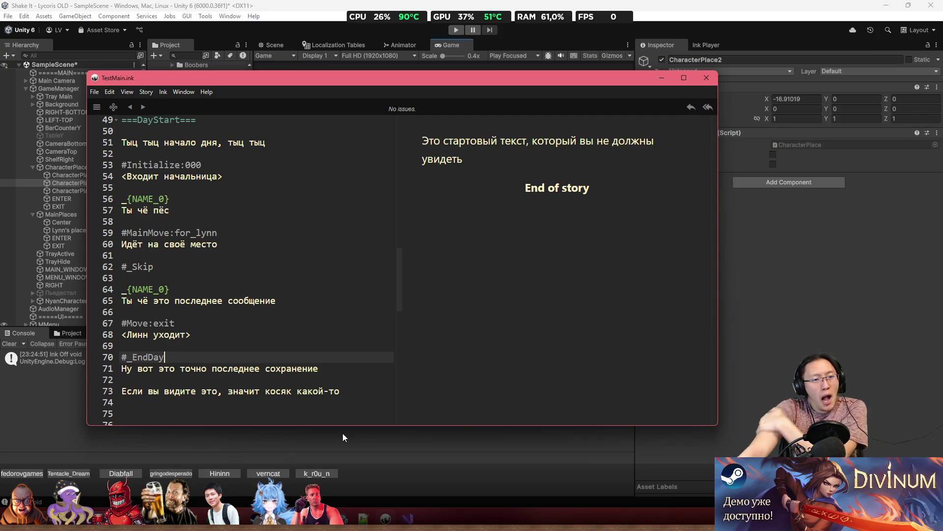
Select the dialogue block ending with #_EndDay, then open Ink Documentation from _GAME/_Data/Dialogs.
{"action": "mouse_move", "coordinate": [202, 354]}
{"action": "left_mouse_down"}
{"action": "mouse_move", "coordinate": [99, 203]}
{"action": "mouse_move", "coordinate": [104, 233]}
{"action": "left_mouse_up"}
{"action": "key", "text": "ctrl+c"}
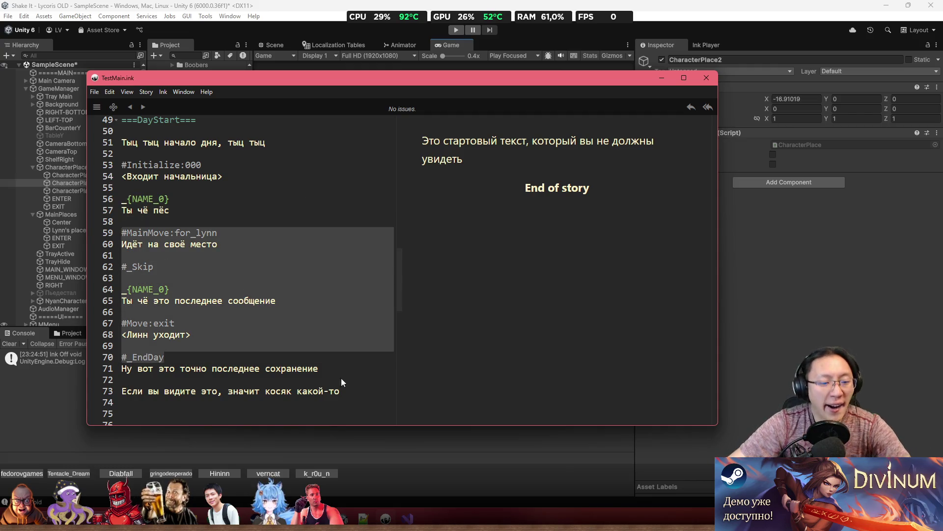
{"action": "key", "text": "alt+Tab"}
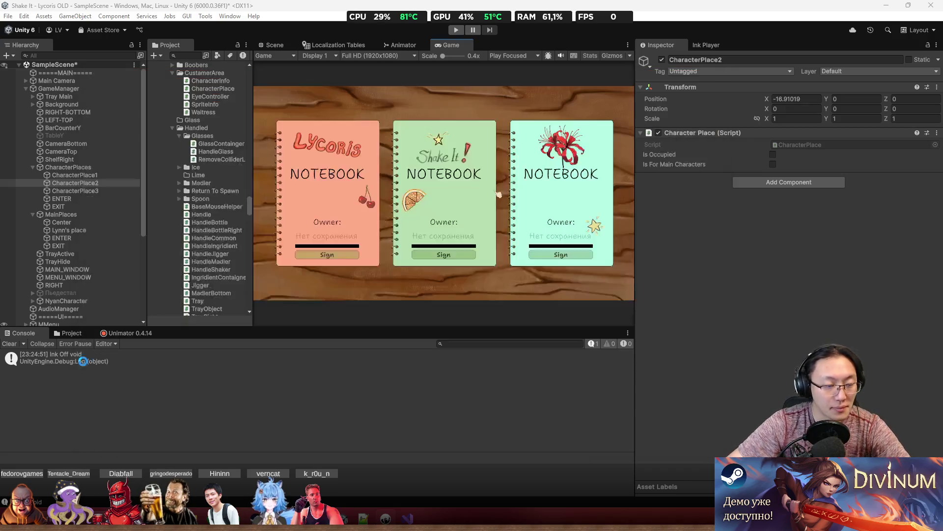
{"action": "left_click", "coordinate": [72, 333]}
{"action": "double_click", "coordinate": [155, 390]}
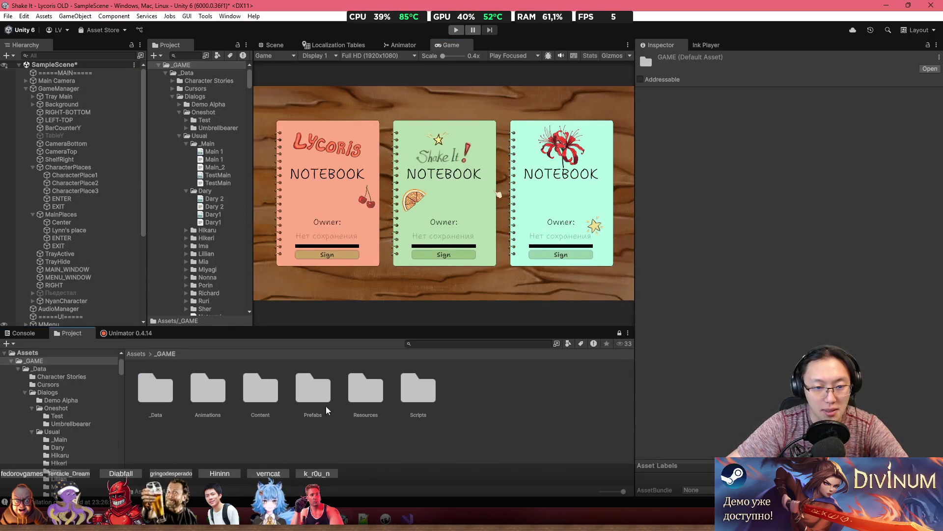
{"action": "double_click", "coordinate": [154, 393]}
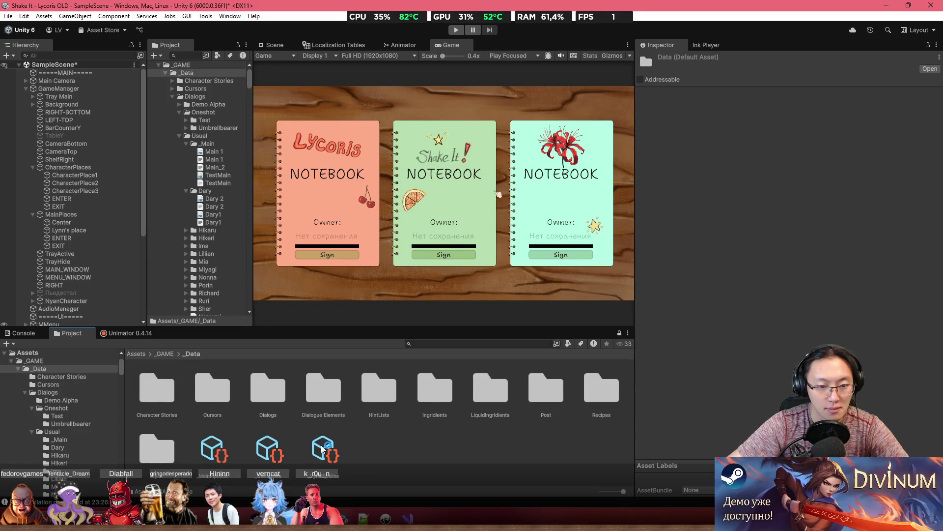
{"action": "double_click", "coordinate": [270, 393]}
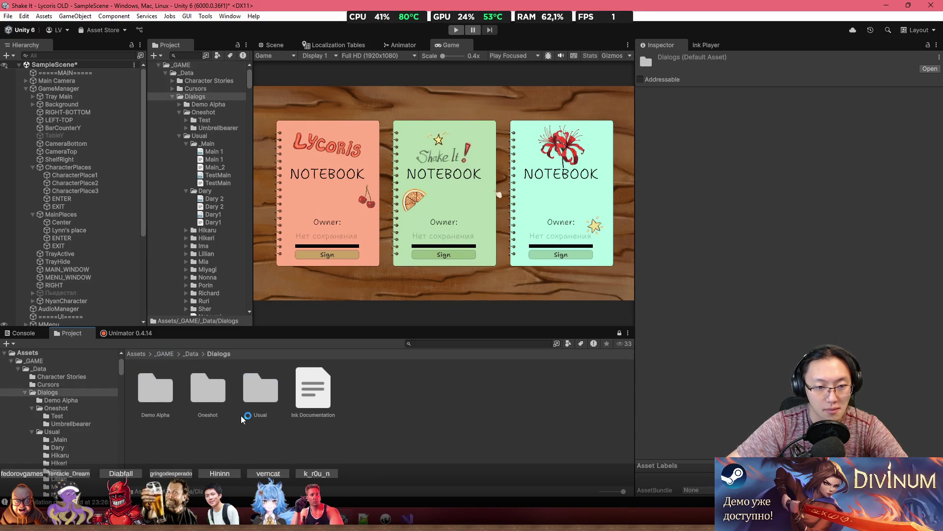
{"action": "double_click", "coordinate": [293, 399]}
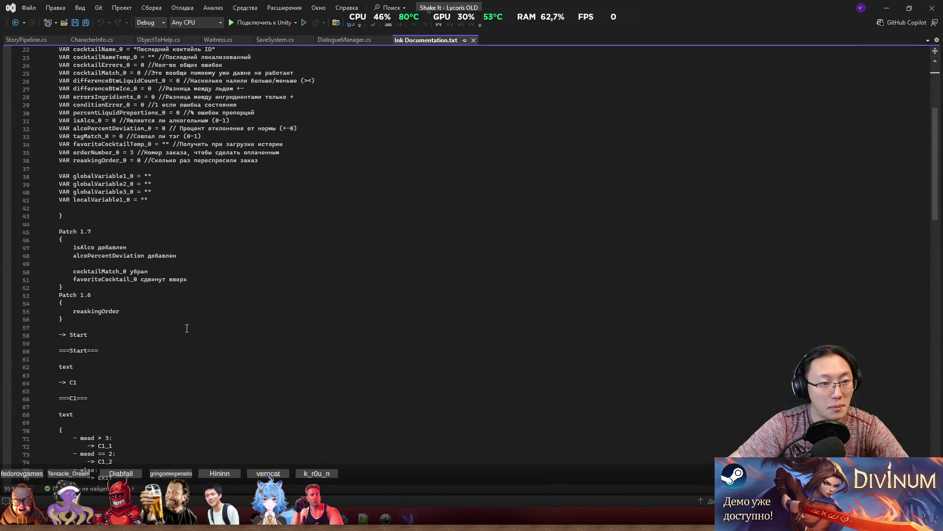
Paste the dialogue example block and delete its walk-off, #_Skip, #Move:exit and departure lines.
{"action": "scroll", "coordinate": [187, 327], "scroll_direction": "down", "scroll_amount": 20}
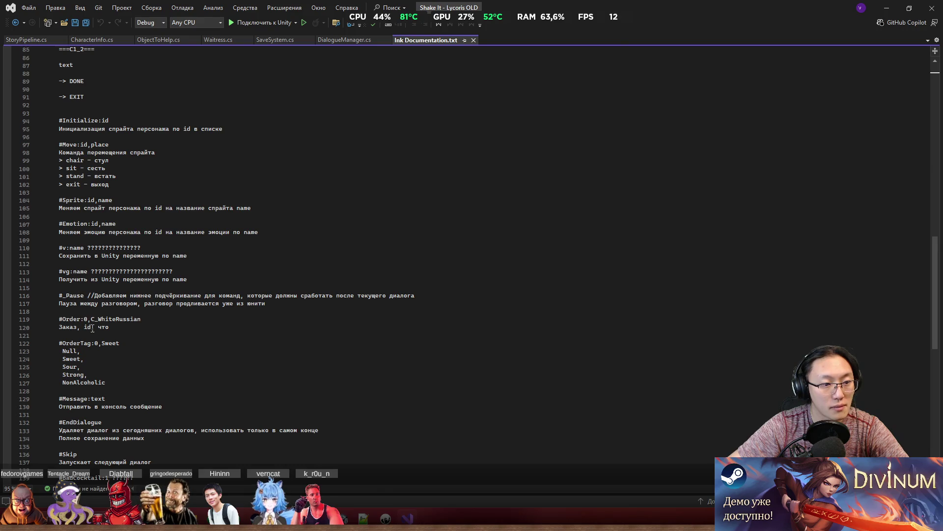
{"action": "scroll", "coordinate": [91, 332], "scroll_direction": "down", "scroll_amount": 5}
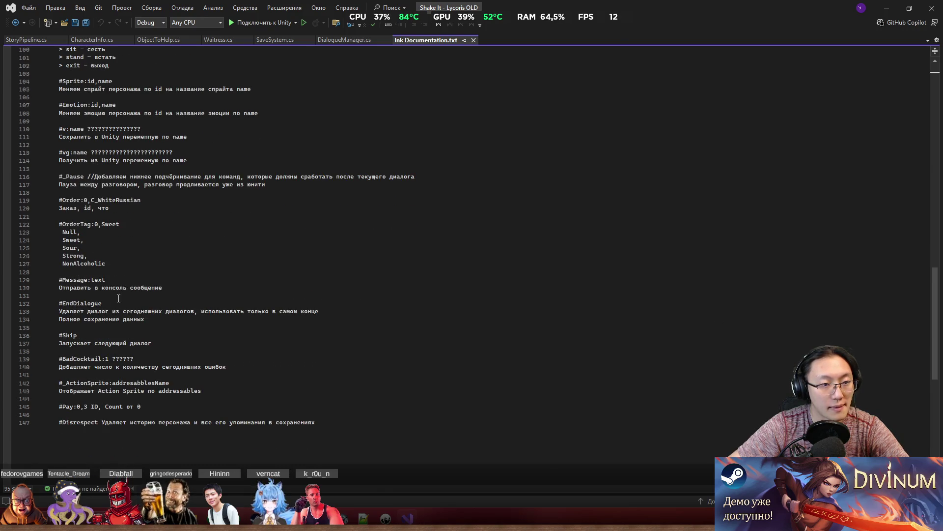
{"action": "scroll", "coordinate": [150, 209], "scroll_direction": "up", "scroll_amount": 7}
{"action": "left_click", "coordinate": [126, 185]}
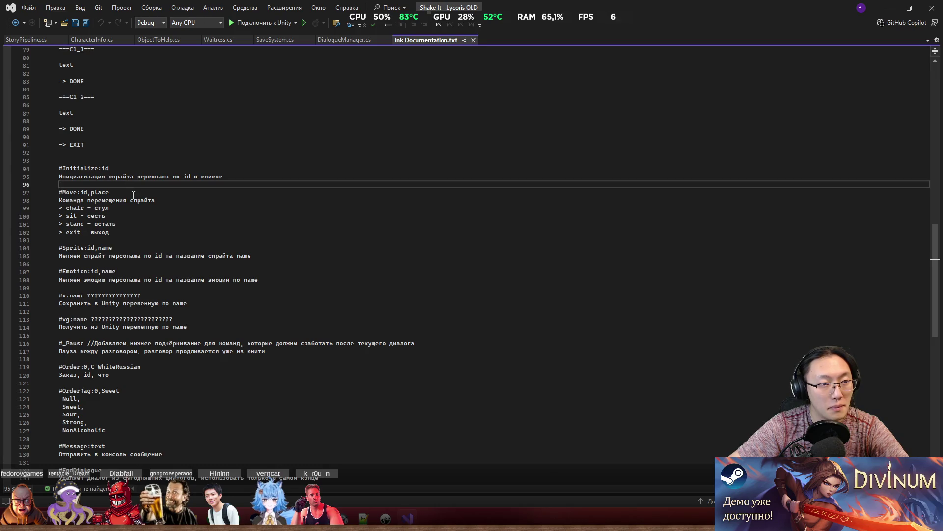
{"action": "key", "text": "Down"}
{"action": "key", "text": "Down"}
{"action": "key", "text": "Down"}
{"action": "key", "text": "Up"}
{"action": "key", "text": "Return"}
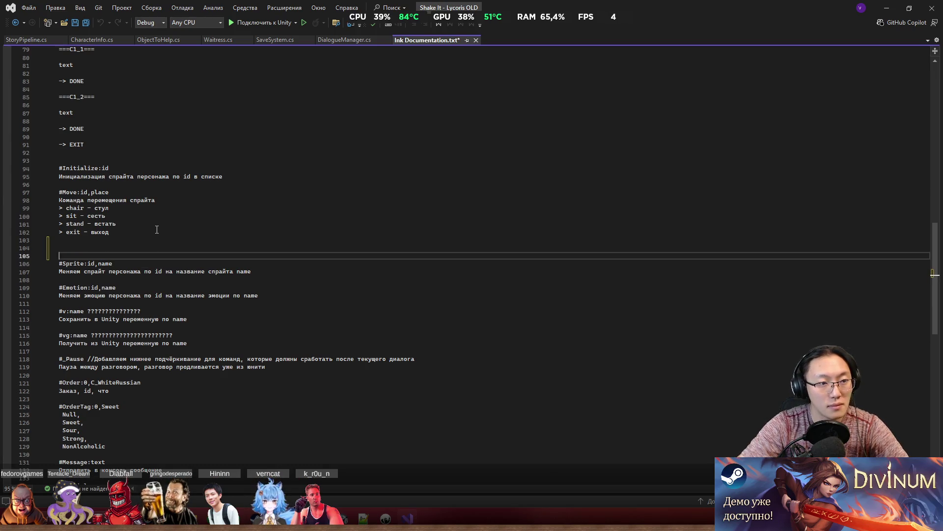
{"action": "key", "text": "ctrl+v"}
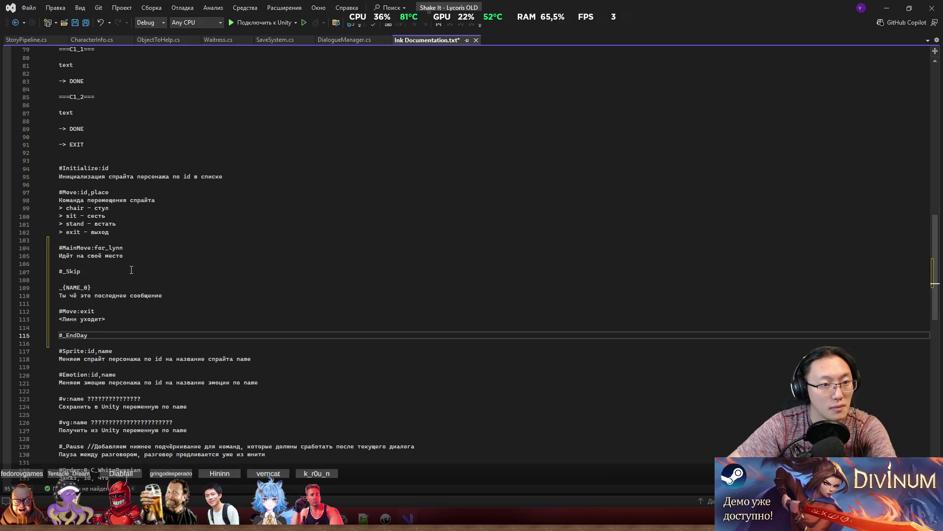
{"action": "left_click_drag", "start_coordinate": [131, 270], "coordinate": [138, 249]}
{"action": "key", "text": "Delete"}
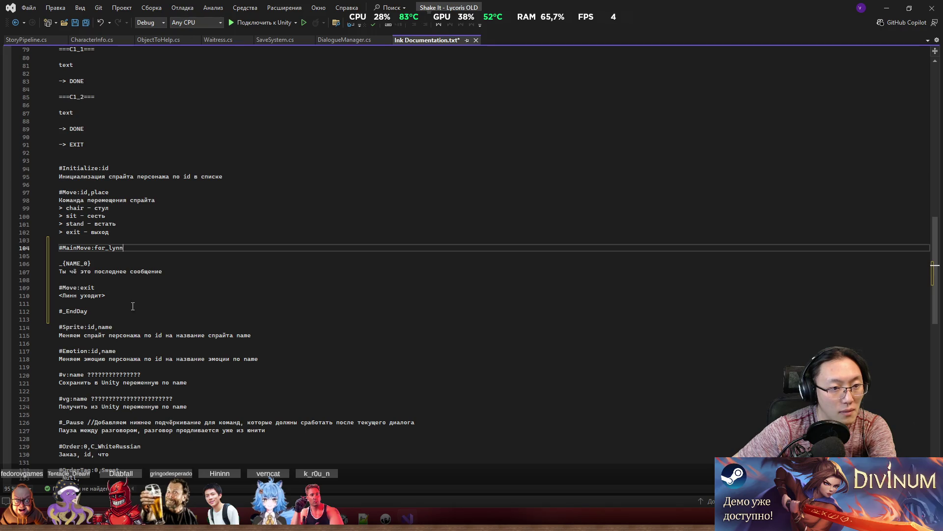
{"action": "mouse_move", "coordinate": [142, 295]}
{"action": "left_mouse_down"}
{"action": "mouse_move", "coordinate": [165, 273]}
{"action": "mouse_move", "coordinate": [183, 273]}
{"action": "left_mouse_up"}
{"action": "key", "text": "Delete"}
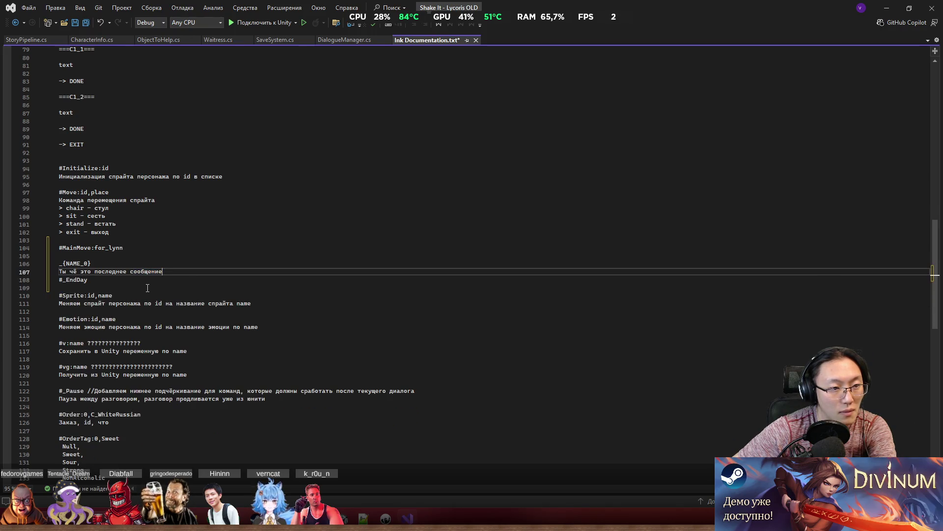
{"action": "key", "text": "Return"}
{"action": "key", "text": "shift+Up"}
{"action": "key", "text": "shift+Up"}
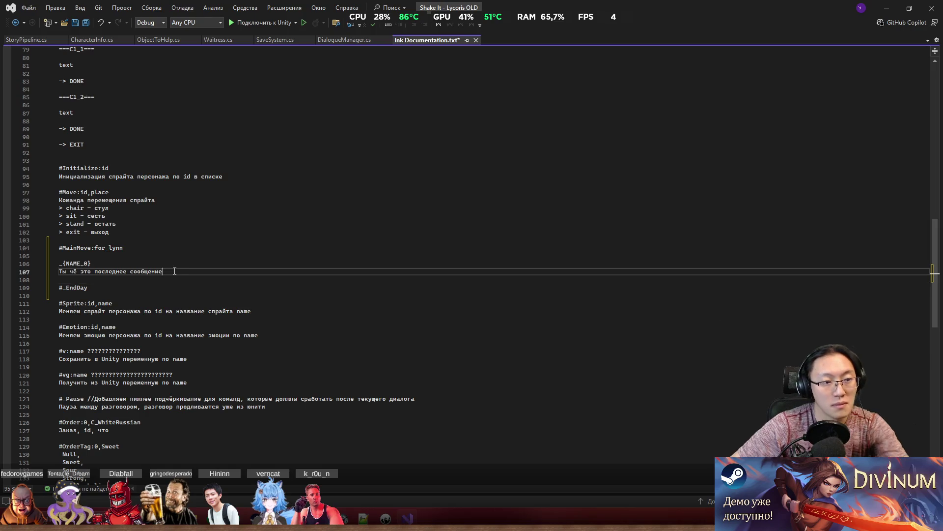
Rewrite lines 105–107 as the #MainMove description ending 'в GameManager'.
{"action": "left_click", "coordinate": [167, 279]}
{"action": "left_click", "coordinate": [183, 273]}
{"action": "key", "text": "shift+Home"}
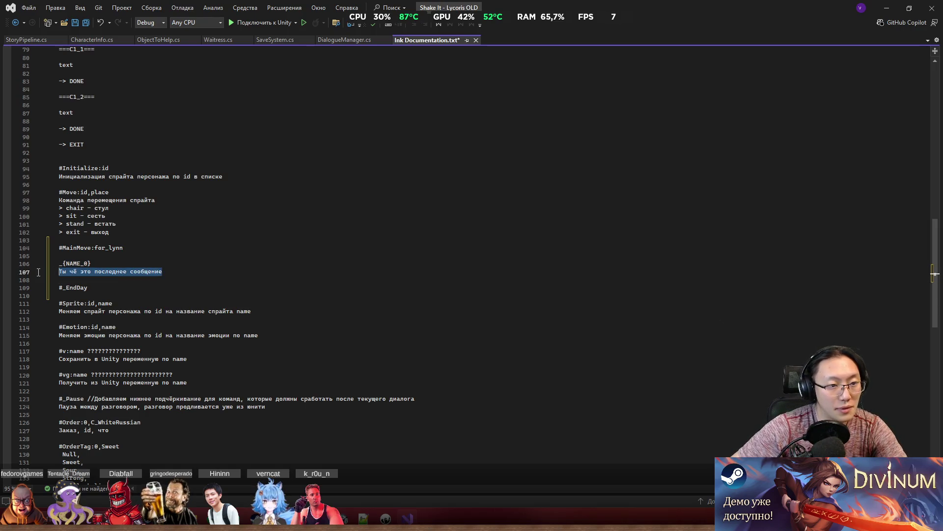
{"action": "left_click", "coordinate": [61, 255]}
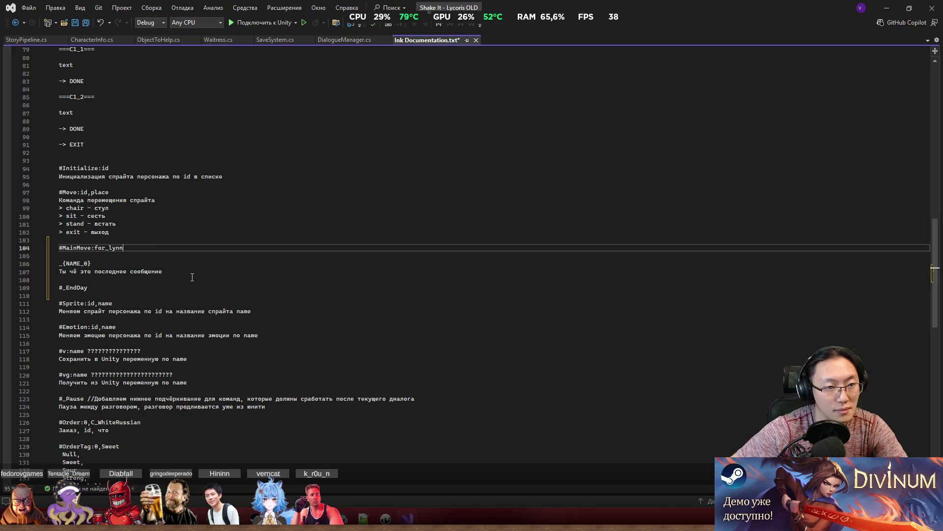
{"action": "mouse_move", "coordinate": [191, 275]}
{"action": "left_mouse_down"}
{"action": "mouse_move", "coordinate": [64, 264]}
{"action": "mouse_move", "coordinate": [61, 254]}
{"action": "left_mouse_up"}
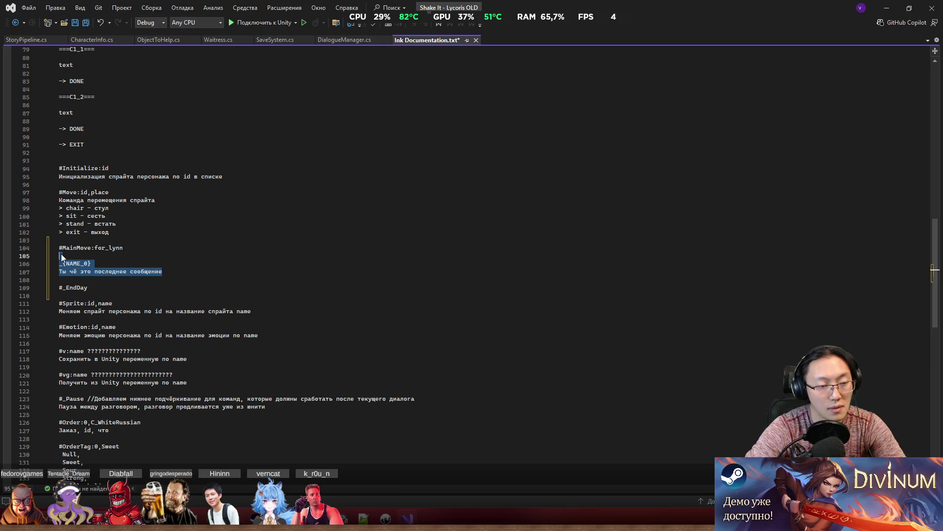
{"action": "type", "text": "0"}
{"action": "type", "text": "Идё"}
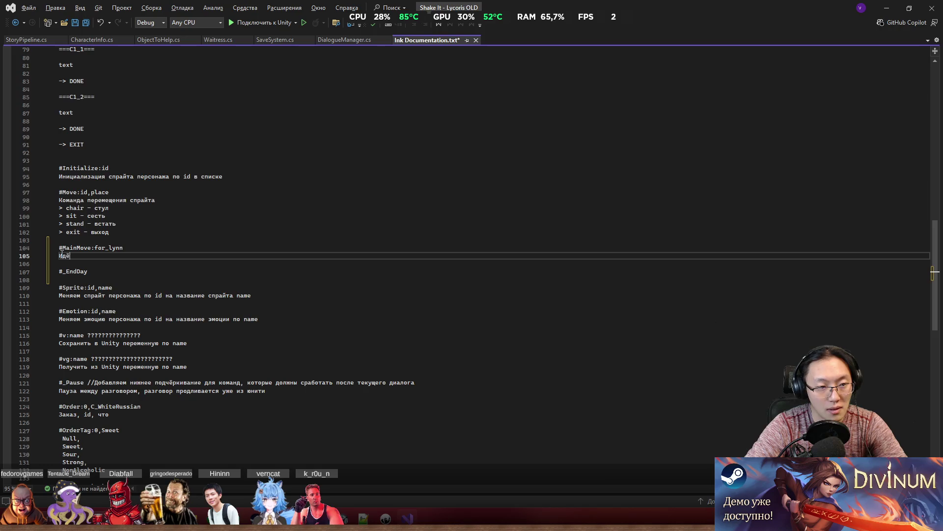
{"action": "type", "text": "м в т"}
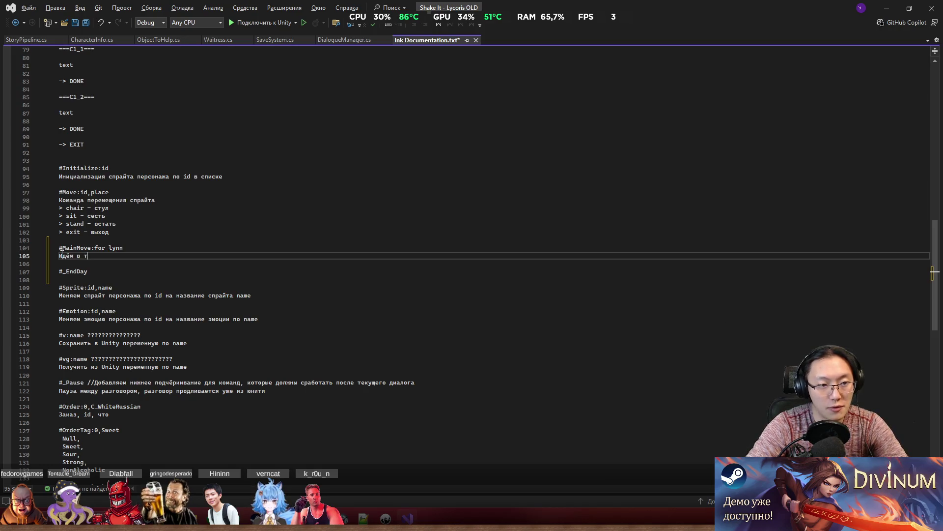
{"action": "type", "text": "оч"}
{"action": "type", "text": "ку по назв"}
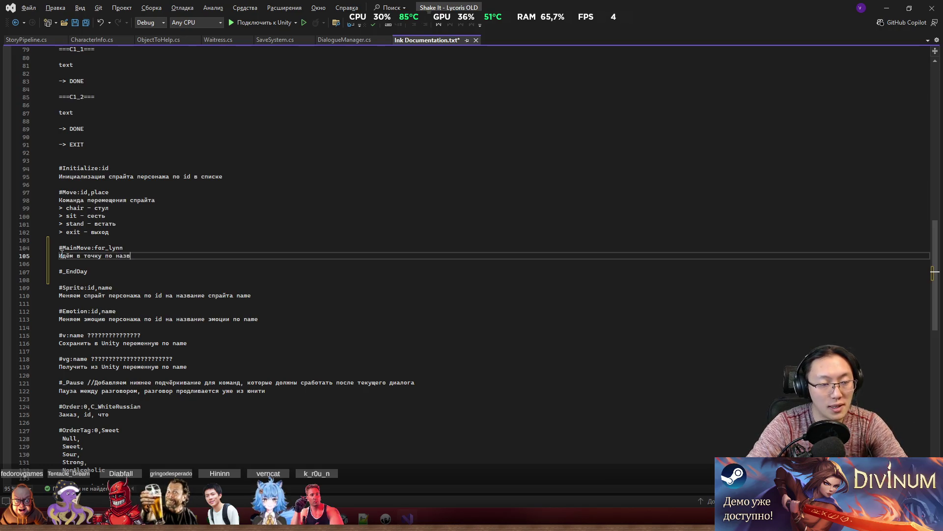
{"action": "type", "text": "ани"}
{"action": "type", "text": "ю в за"}
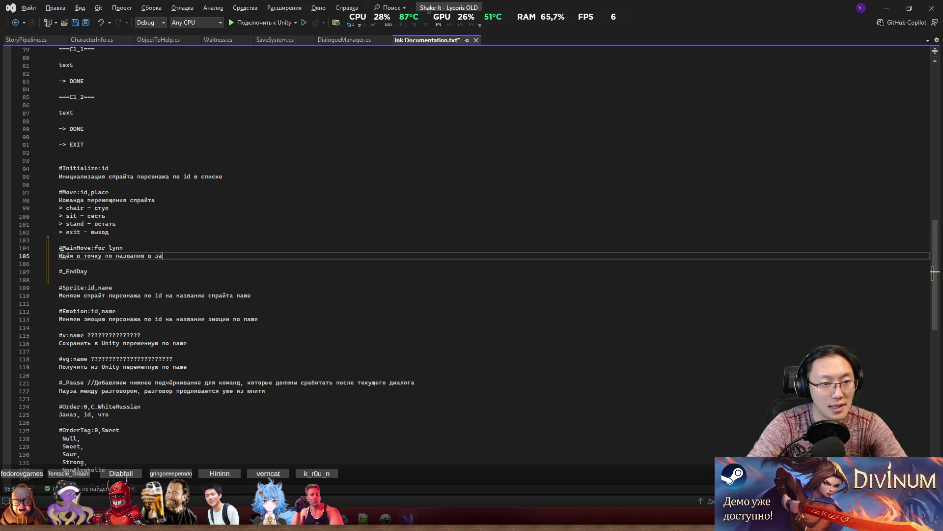
{"action": "type", "text": "висимости от Main"}
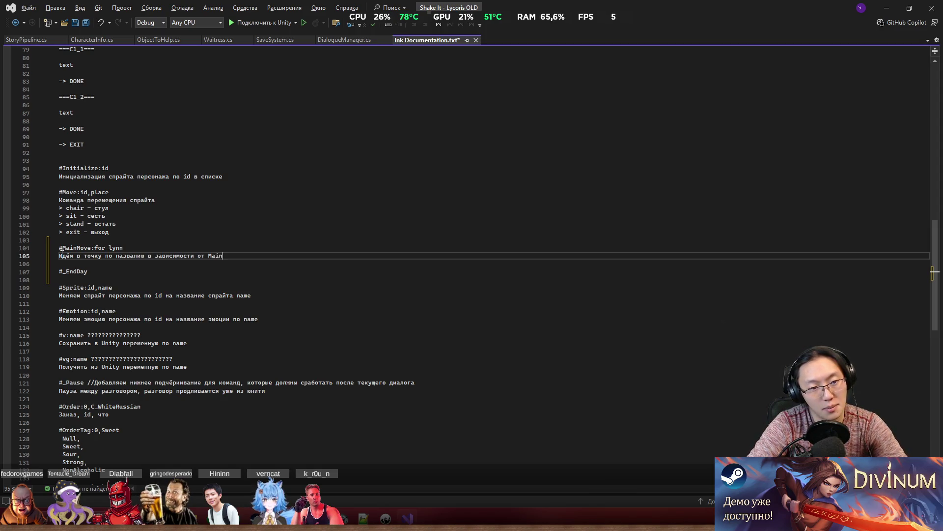
{"action": "type", "text": "P"}
{"action": "type", "text": "laces в"}
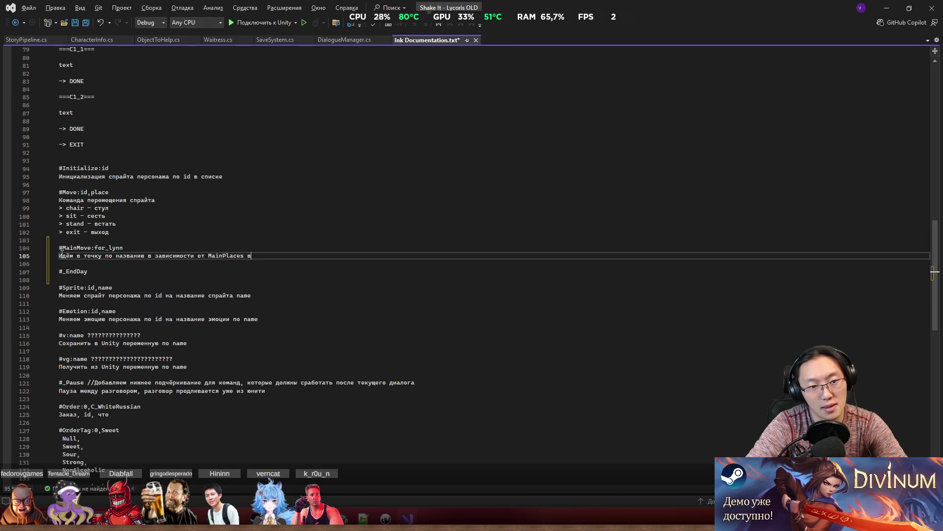
{"action": "type", "text": " ame"}
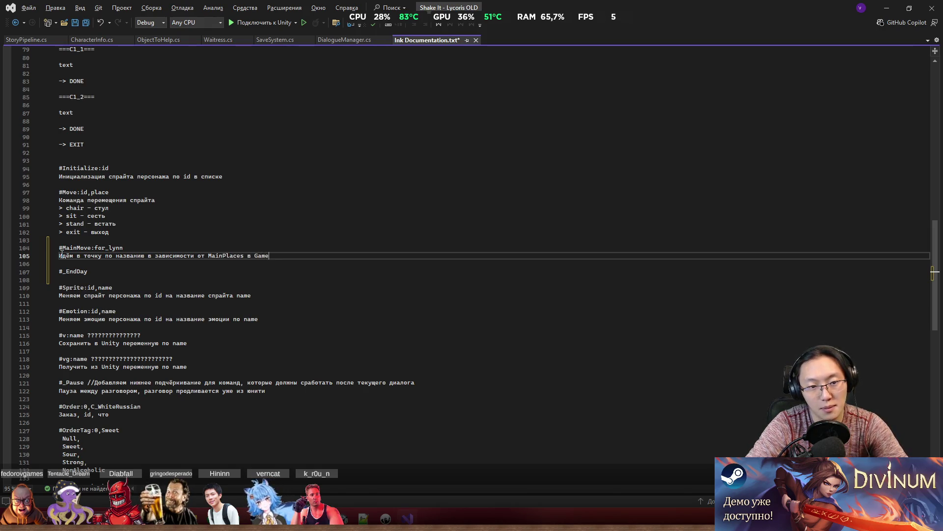
{"action": "type", "text": "Man"}
{"action": "type", "text": "ager"}
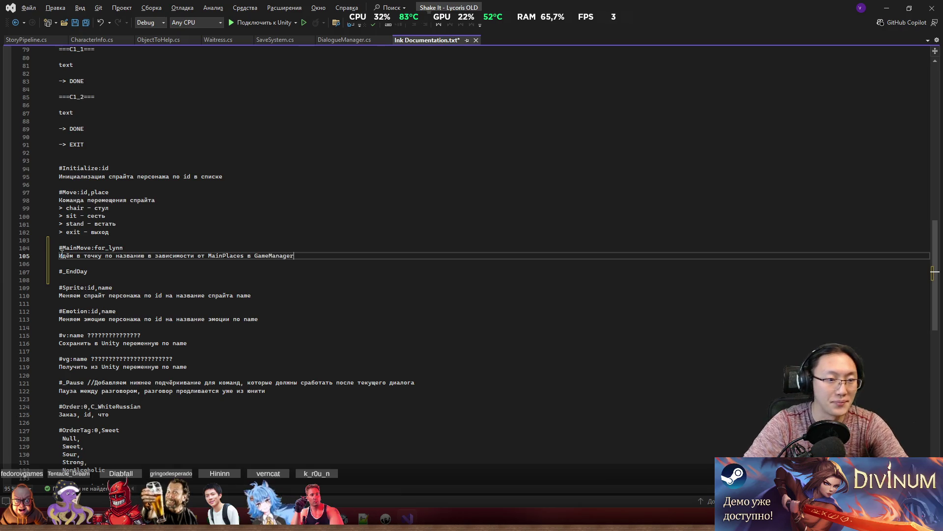
Describe #_EndDay as 'Завершаем день' and save Ink Documentation.txt.
{"action": "key", "text": "Down"}
{"action": "key", "text": "Down"}
{"action": "key", "text": "Return"}
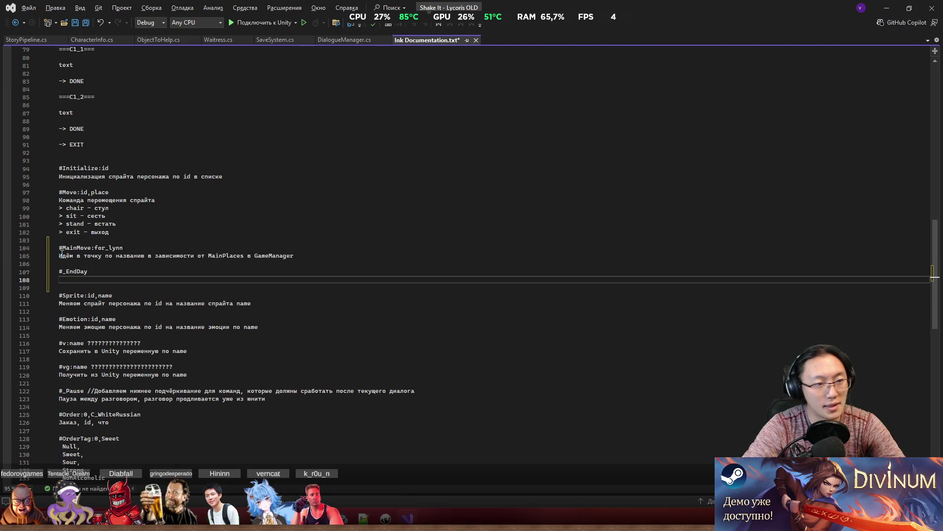
{"action": "type", "text": "Завершае"}
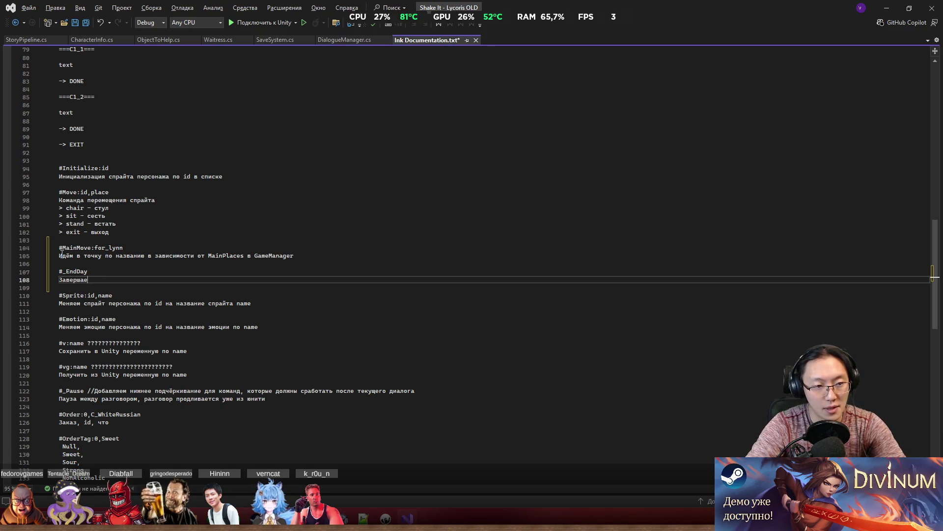
{"action": "type", "text": "м день"}
{"action": "key", "text": "ctrl+s"}
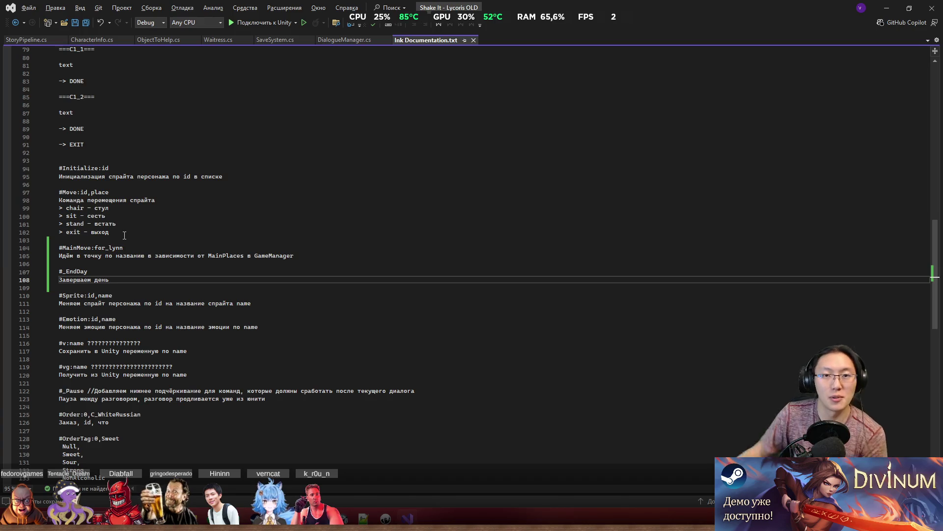
Return to Unity, save the scene with Ctrl+S and enter Play mode.
{"action": "left_click", "coordinate": [887, 8]}
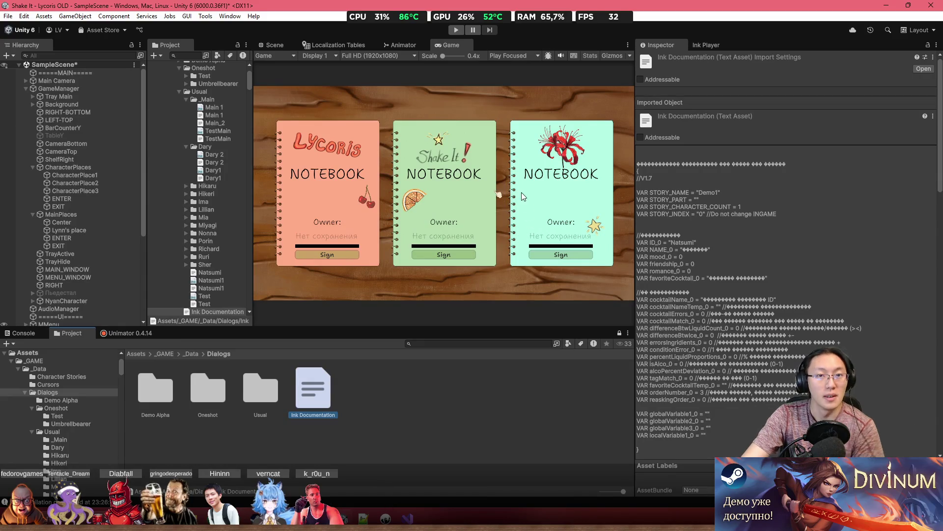
{"action": "left_click", "coordinate": [385, 519]}
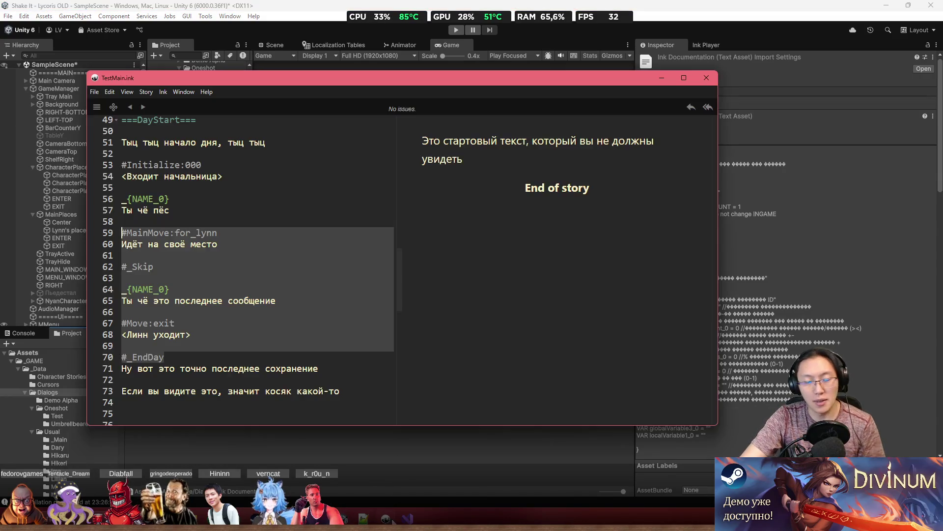
{"action": "left_click", "coordinate": [314, 201]}
{"action": "left_click", "coordinate": [763, 208]}
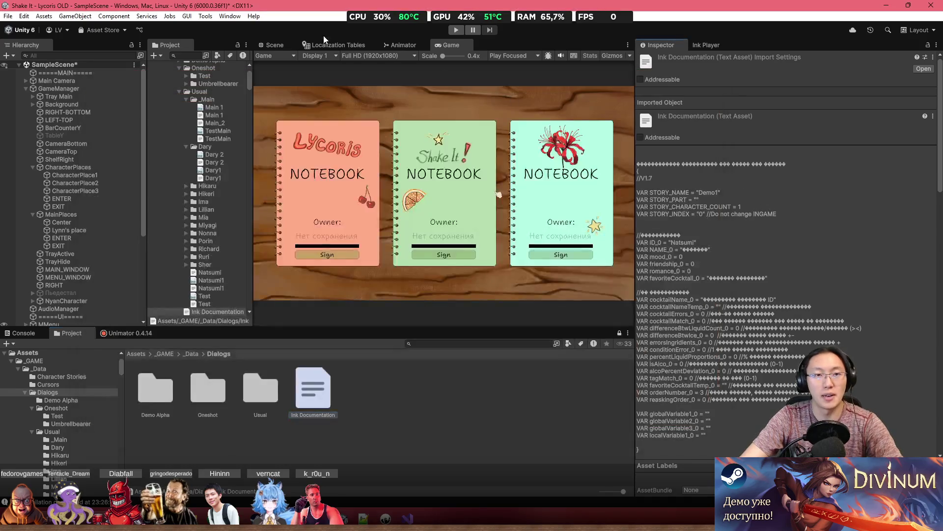
{"action": "key", "text": "ctrl+s"}
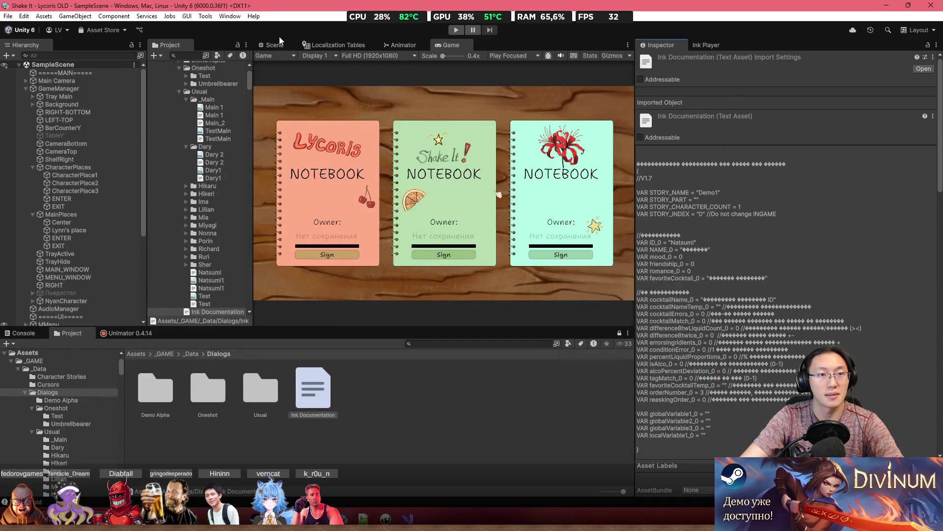
{"action": "left_click", "coordinate": [457, 30]}
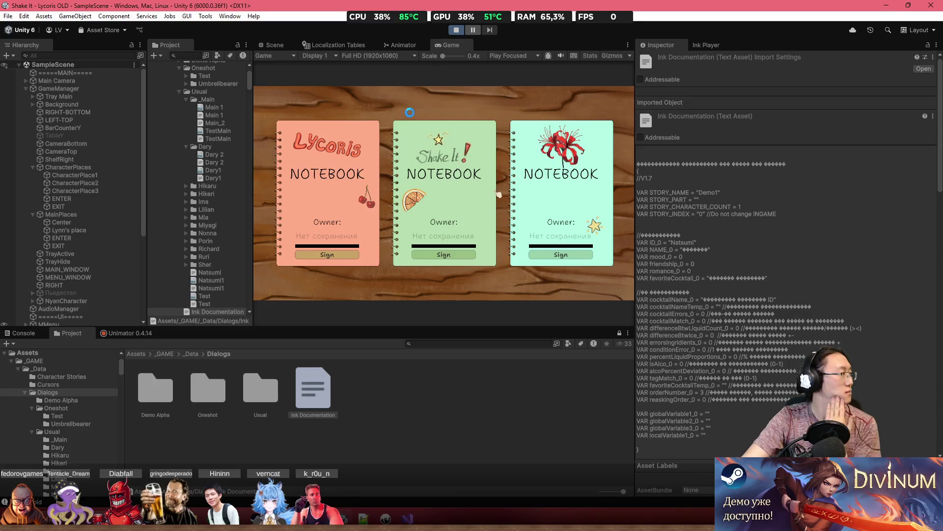
Cut lines 64–73 (last message, #Move:exit, #_EndDay) out of the DayStart knot.
{"action": "left_click", "coordinate": [335, 220]}
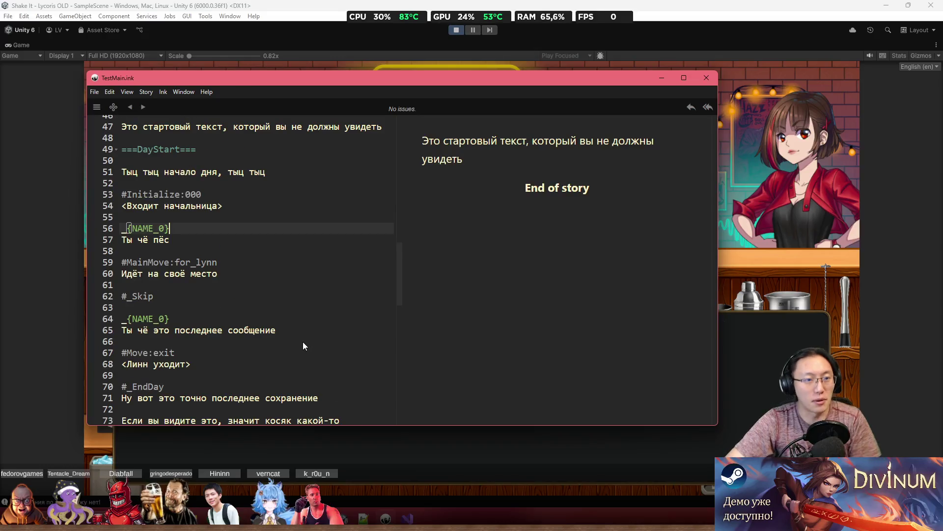
{"action": "scroll", "coordinate": [264, 299], "scroll_direction": "up", "scroll_amount": 1}
{"action": "scroll", "coordinate": [264, 298], "scroll_direction": "up", "scroll_amount": 1}
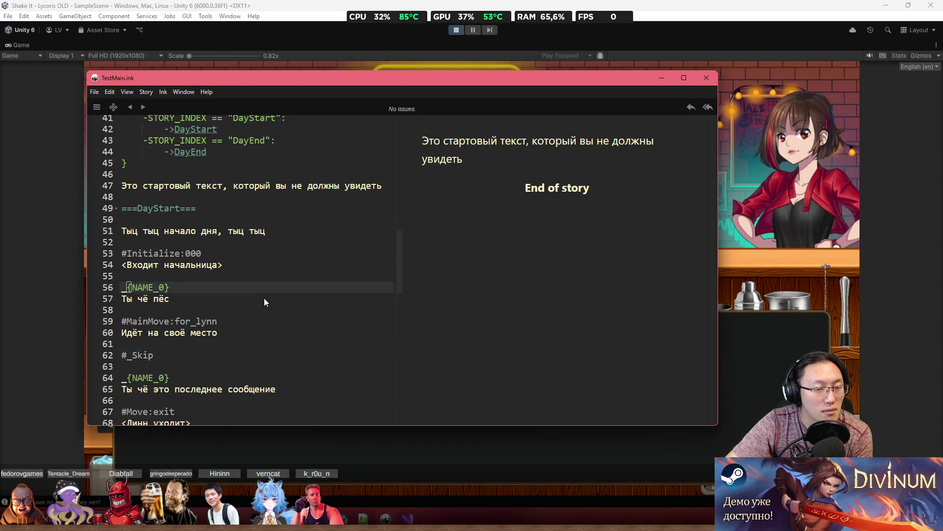
{"action": "scroll", "coordinate": [265, 299], "scroll_direction": "down", "scroll_amount": 1}
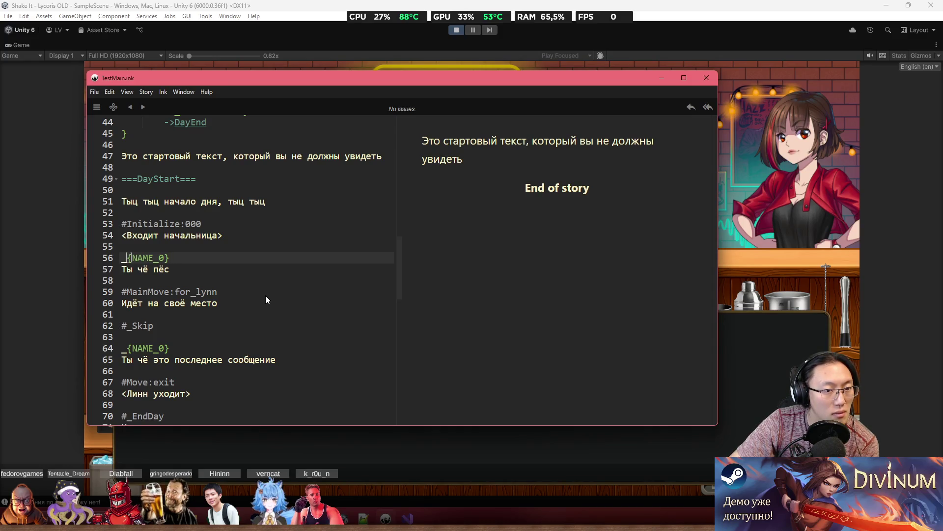
{"action": "scroll", "coordinate": [266, 297], "scroll_direction": "down", "scroll_amount": 5}
{"action": "scroll", "coordinate": [265, 297], "scroll_direction": "down", "scroll_amount": 2}
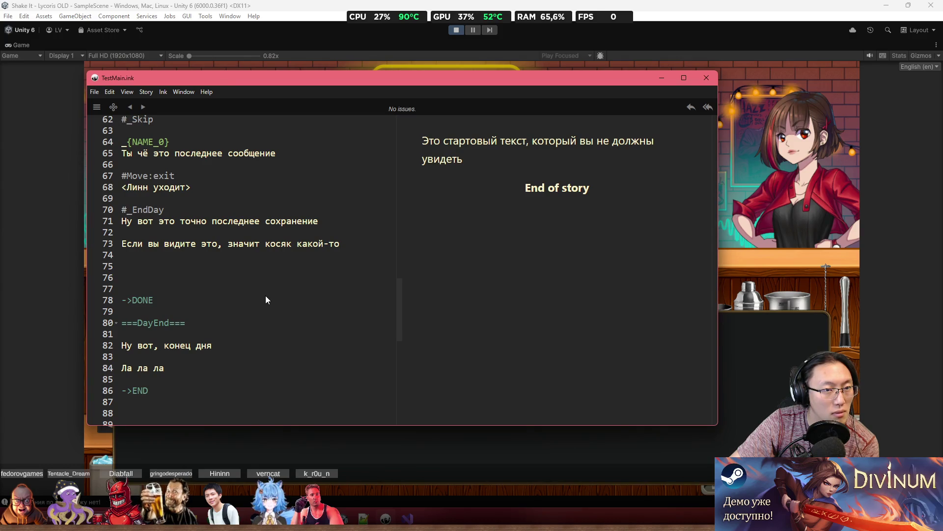
{"action": "scroll", "coordinate": [265, 297], "scroll_direction": "up", "scroll_amount": 2}
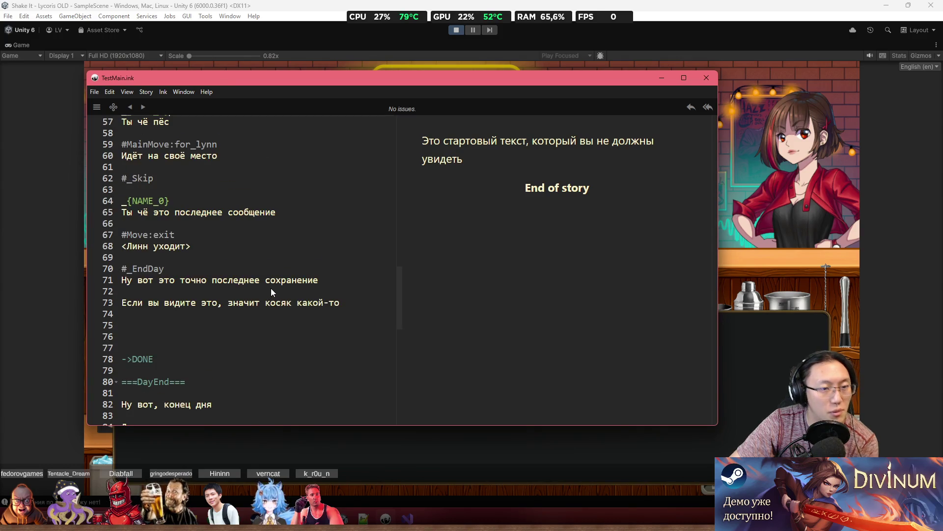
{"action": "scroll", "coordinate": [275, 292], "scroll_direction": "up", "scroll_amount": 3}
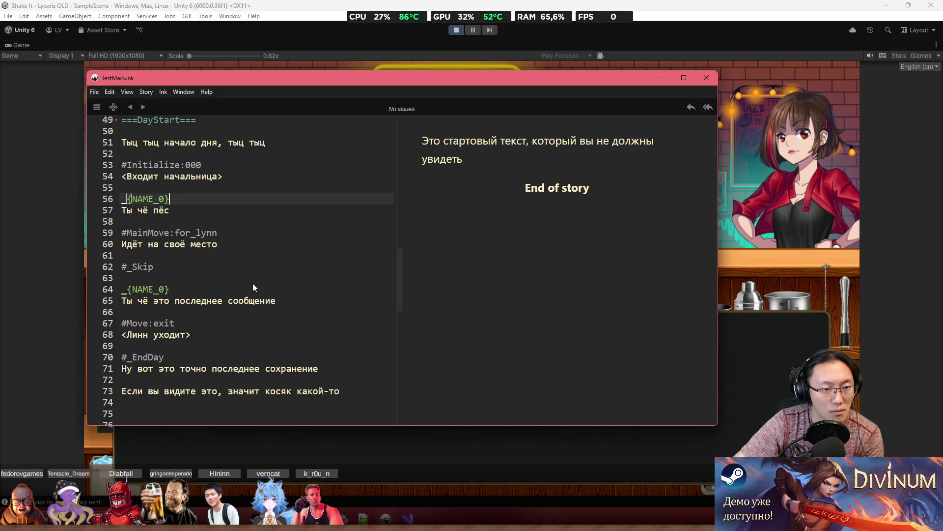
{"action": "mouse_move", "coordinate": [346, 393]}
{"action": "left_mouse_down"}
{"action": "mouse_move", "coordinate": [127, 351]}
{"action": "mouse_move", "coordinate": [115, 288]}
{"action": "left_mouse_up"}
{"action": "key", "text": "ctrl+c"}
{"action": "key", "text": "Delete"}
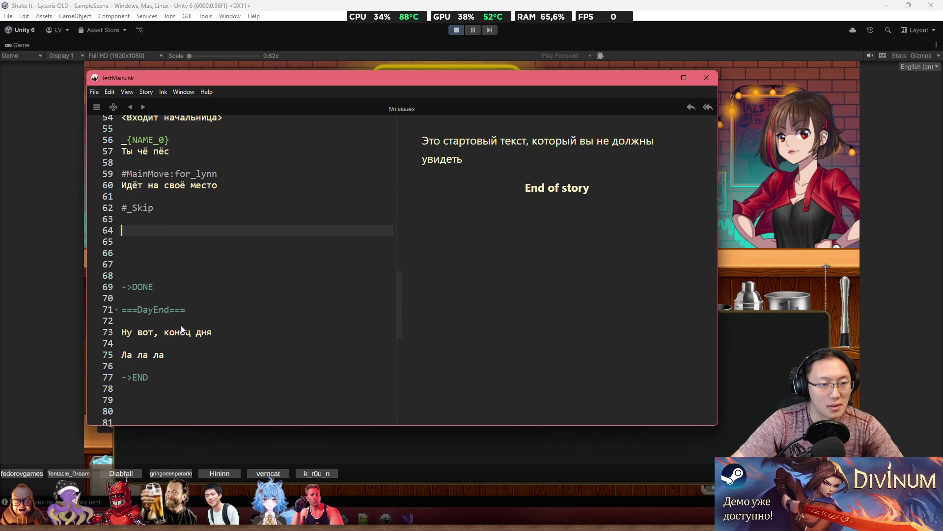
Paste them over 'Ла ла ла' under ===DayEnd=== and remove the extra blank lines.
{"action": "left_click", "coordinate": [220, 323]}
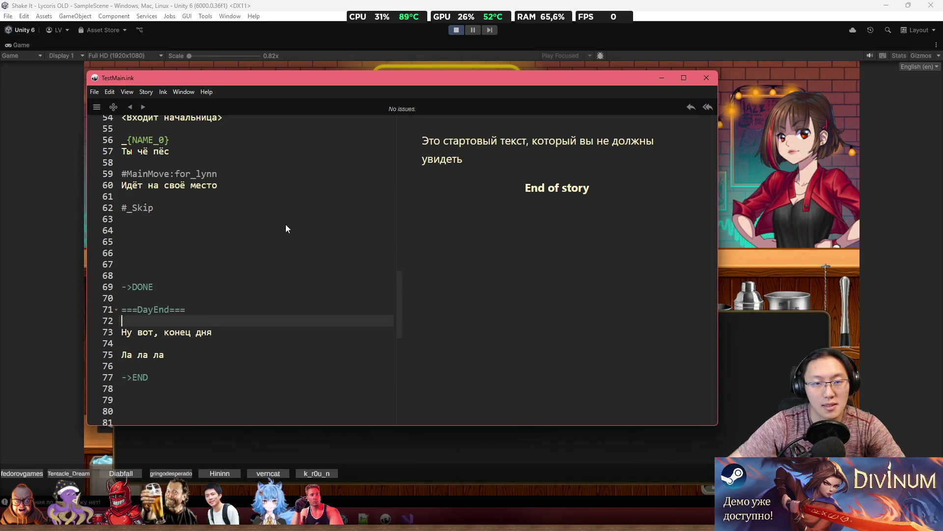
{"action": "mouse_move", "coordinate": [357, 74]}
{"action": "left_mouse_down"}
{"action": "mouse_move", "coordinate": [373, 98]}
{"action": "mouse_move", "coordinate": [813, 155]}
{"action": "mouse_move", "coordinate": [396, 82]}
{"action": "left_mouse_up"}
{"action": "key", "text": "Return"}
{"action": "key", "text": "Return"}
{"action": "key", "text": "Up"}
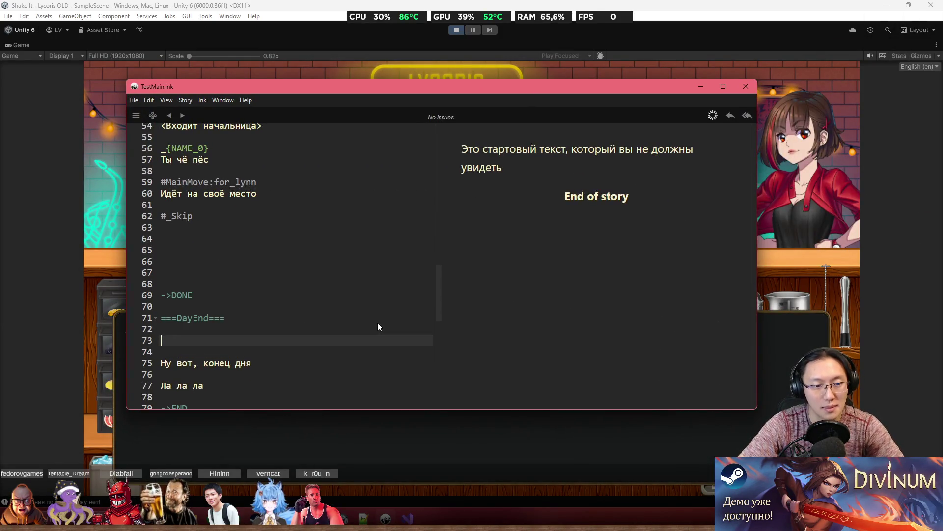
{"action": "left_click", "coordinate": [293, 386]}
{"action": "left_click", "coordinate": [146, 385]}
{"action": "key", "text": "ctrl+v"}
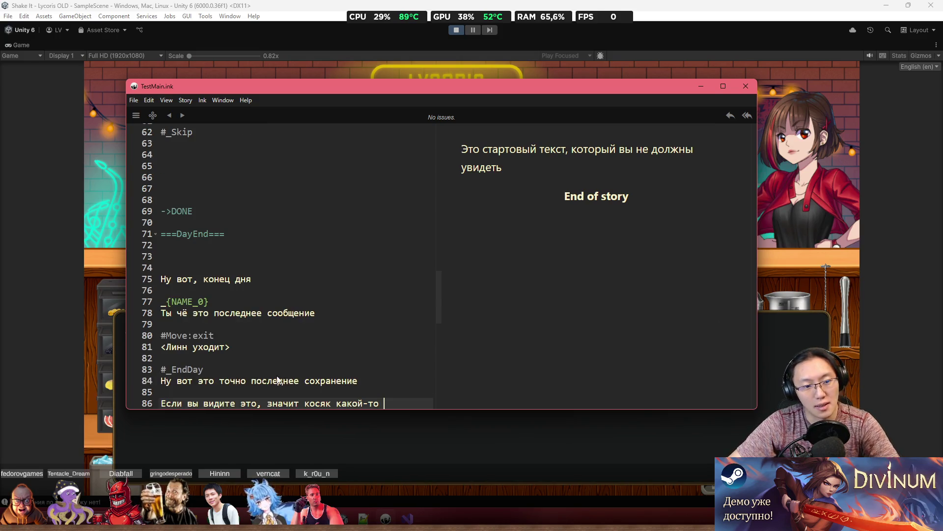
{"action": "left_click_drag", "start_coordinate": [233, 176], "coordinate": [235, 157]}
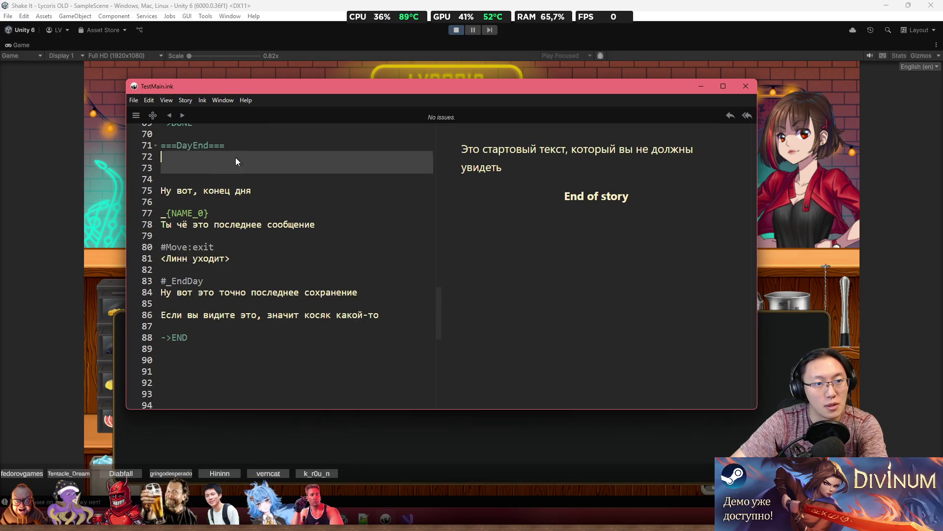
{"action": "key", "text": "BackSpace"}
{"action": "left_click", "coordinate": [338, 209]}
{"action": "scroll", "coordinate": [359, 209], "scroll_direction": "up", "scroll_amount": 4}
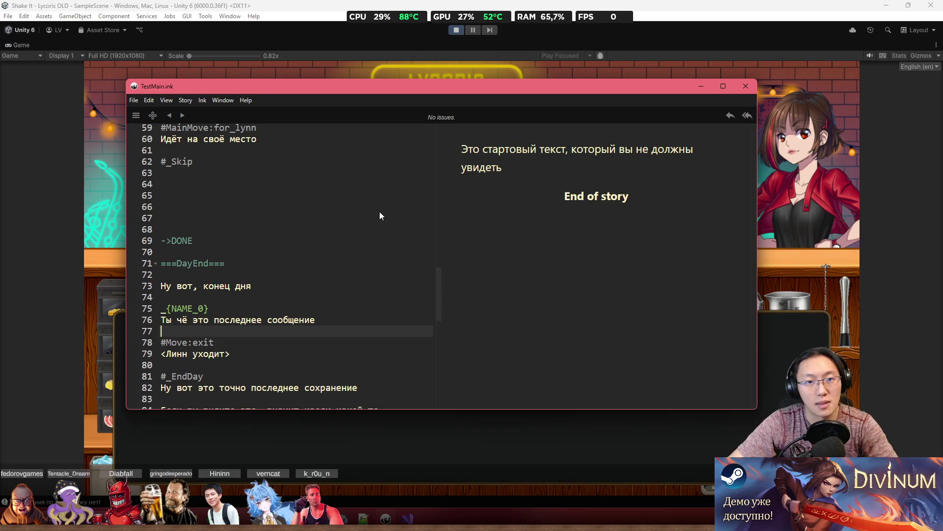
Restart Play mode, choose the first notebook, go to the bar, click through to Story Ended, then stop.
{"action": "left_click", "coordinate": [452, 32]}
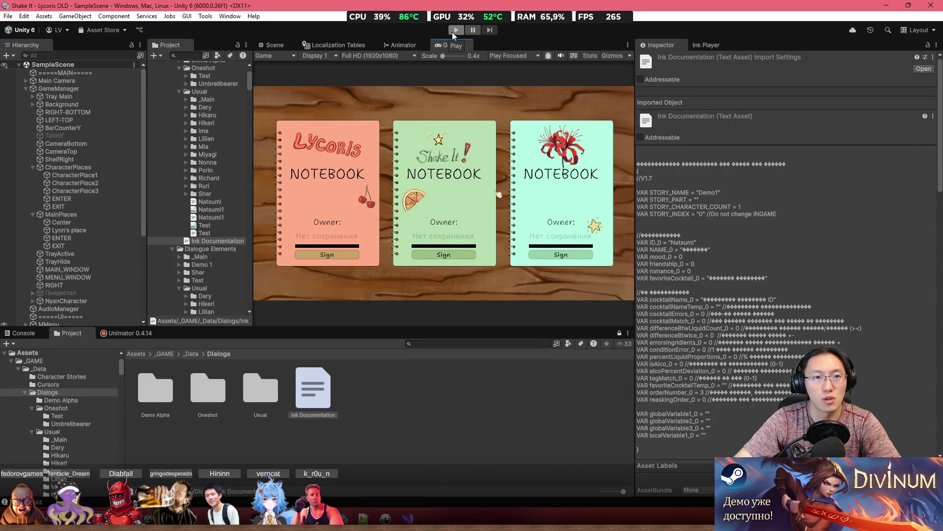
{"action": "left_click", "coordinate": [452, 31]}
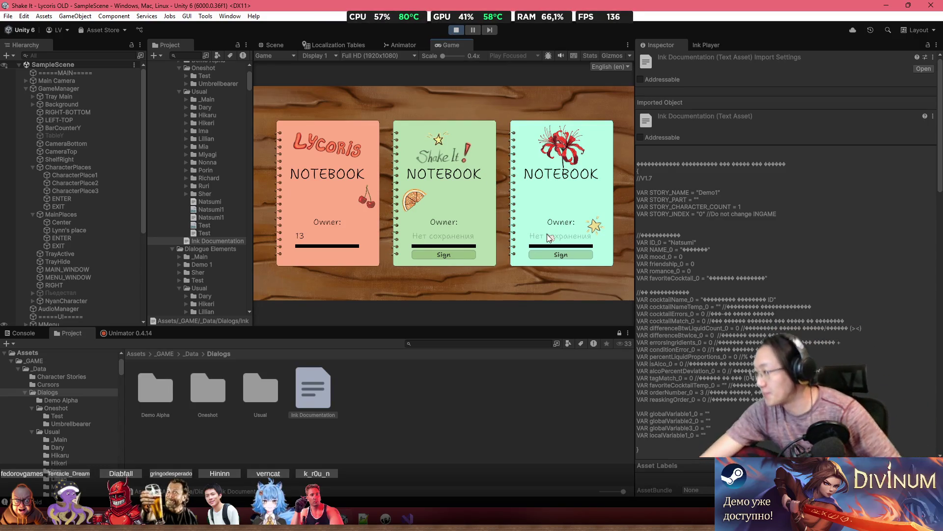
{"action": "left_click", "coordinate": [349, 246]}
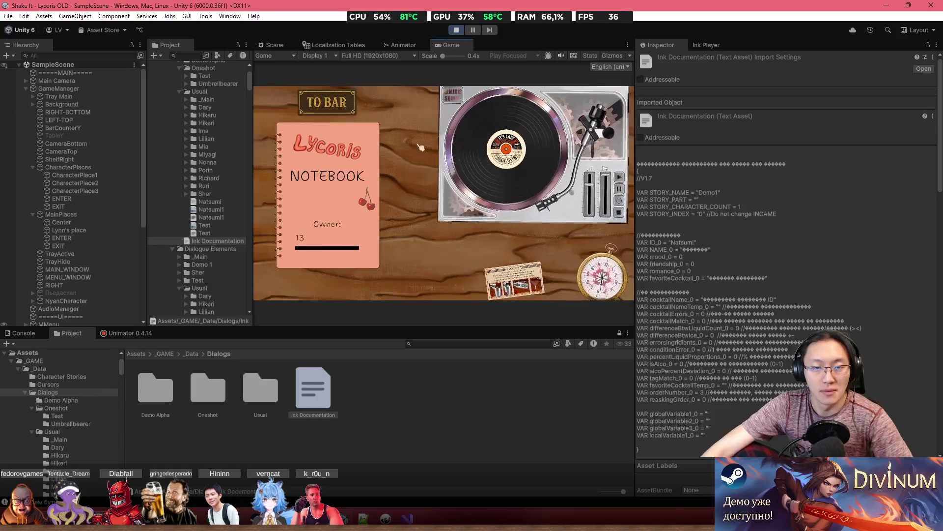
{"action": "left_click", "coordinate": [337, 107]}
{"action": "double_click", "coordinate": [461, 45]}
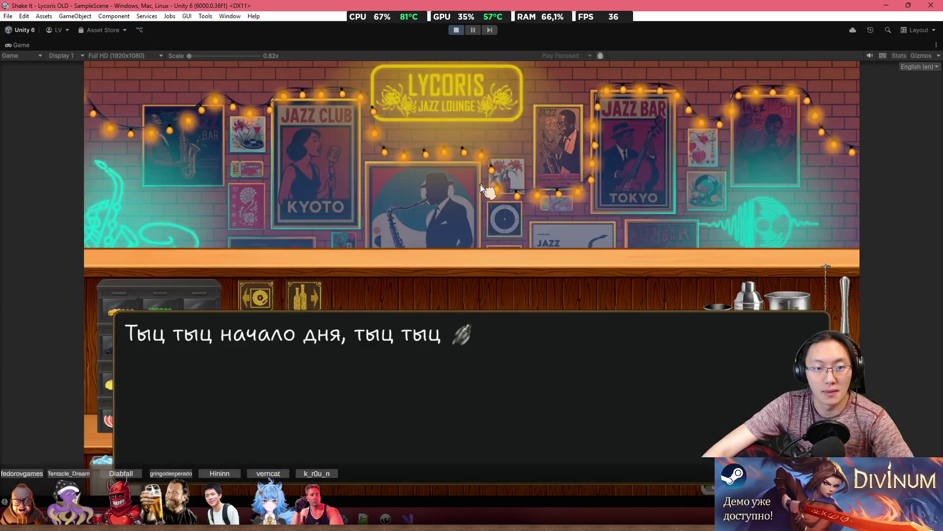
{"action": "left_click", "coordinate": [481, 188]}
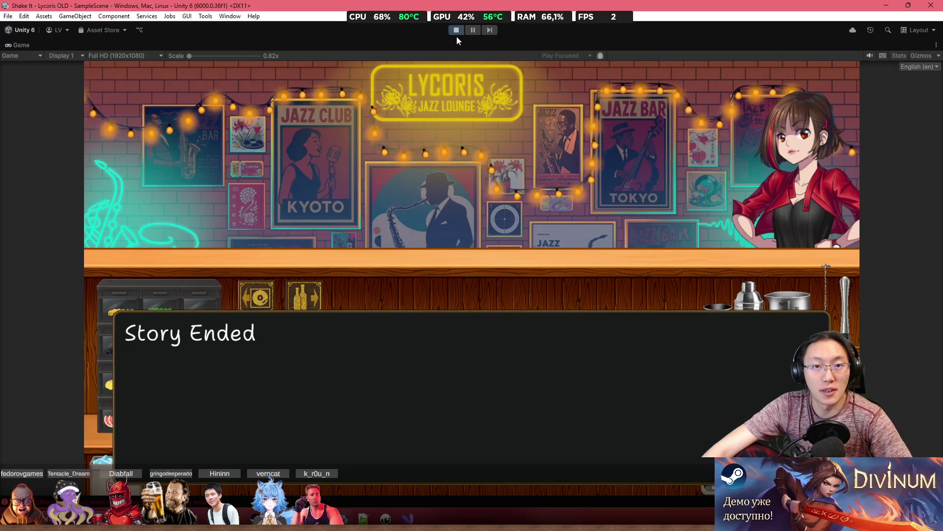
{"action": "left_click", "coordinate": [458, 31]}
{"action": "left_click", "coordinate": [386, 518]}
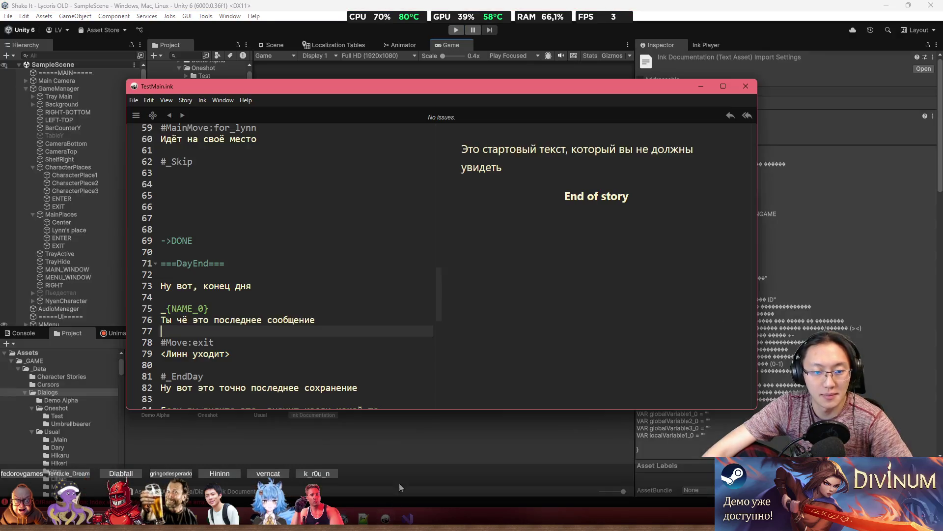
Rewrite the line after #_Skip in TestMain.ink to read 'Типо перед скипом', then return to Unity.
{"action": "left_click", "coordinate": [383, 281]}
{"action": "scroll", "coordinate": [370, 258], "scroll_direction": "up", "scroll_amount": 2}
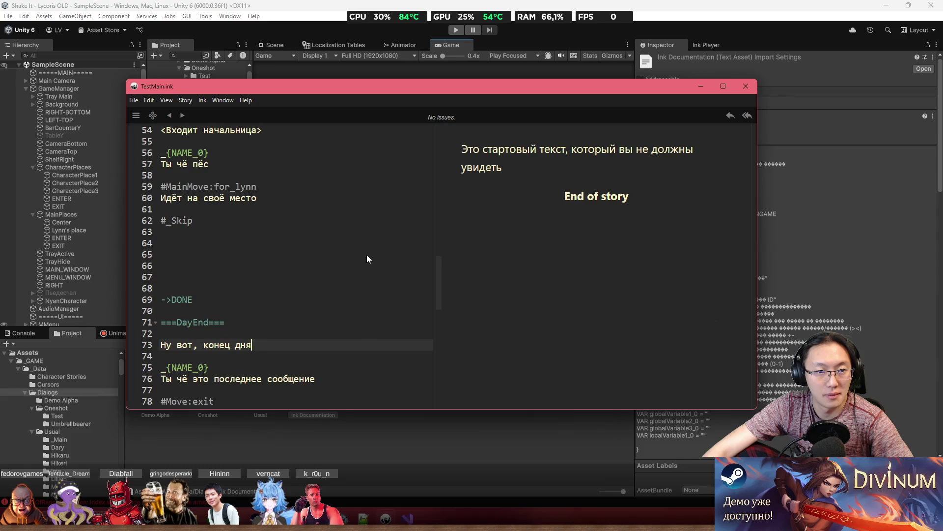
{"action": "left_click", "coordinate": [360, 234]}
{"action": "type", "text": "Типо посл"}
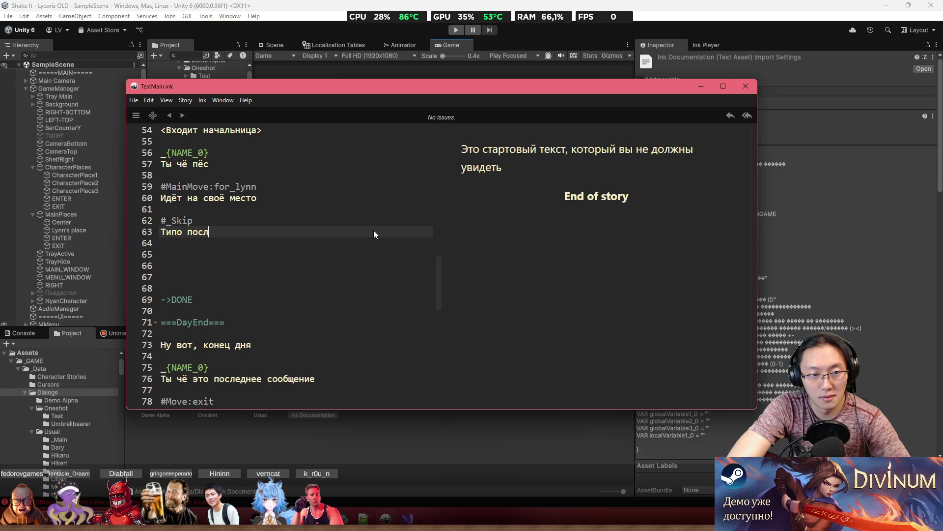
{"action": "type", "text": "е скипа"}
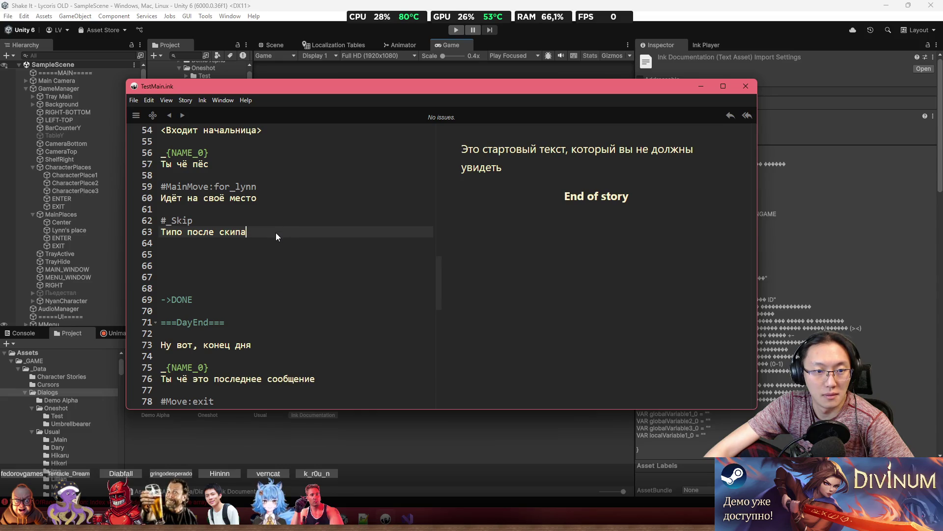
{"action": "key", "text": "BackSpace"}
{"action": "key", "text": "BackSpace"}
{"action": "key", "text": "BackSpace"}
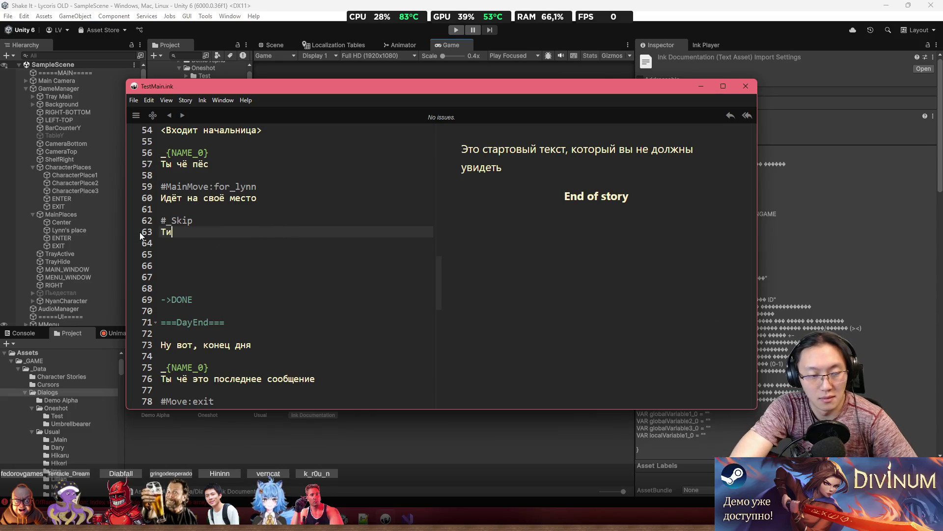
{"action": "type", "text": "ипо перед скипом"}
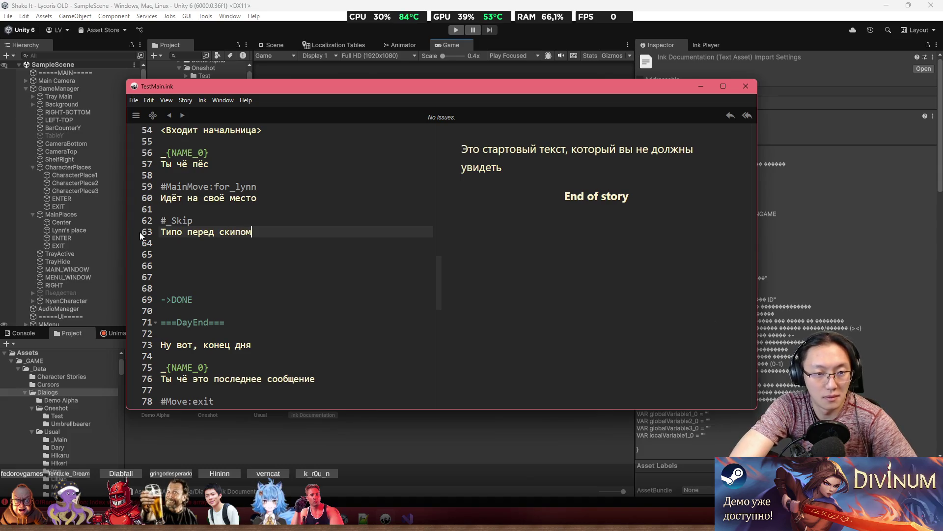
{"action": "left_click", "coordinate": [272, 20]}
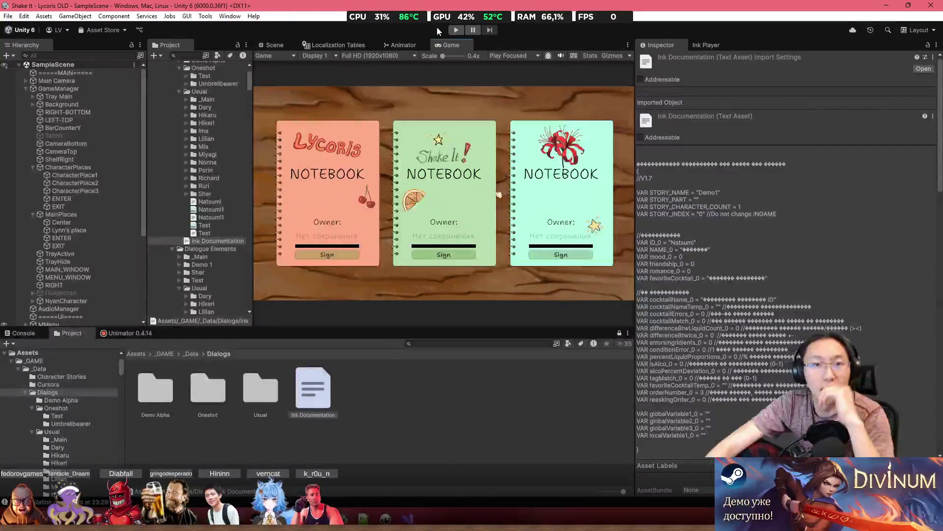
Enter Play mode, start from the first notebook and click through the bar dialogue until the man leaves.
{"action": "left_click", "coordinate": [456, 30]}
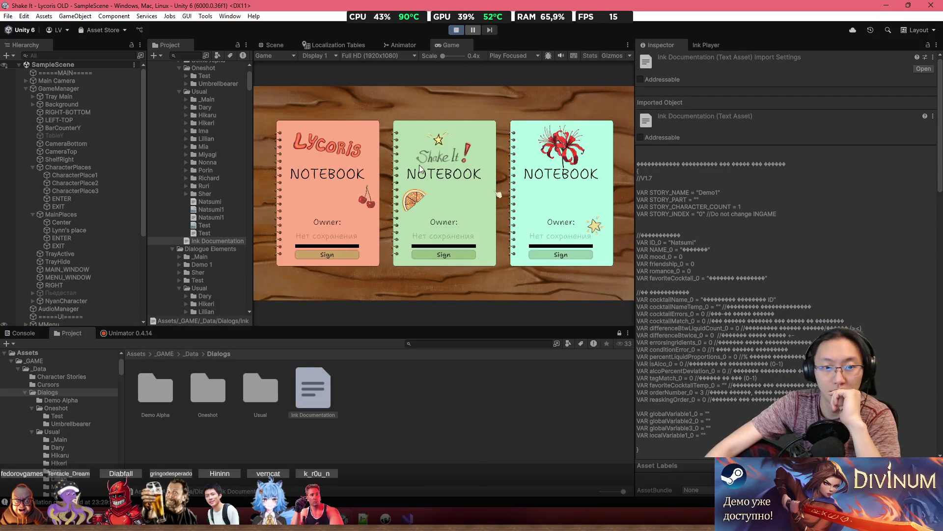
{"action": "left_click", "coordinate": [365, 193]}
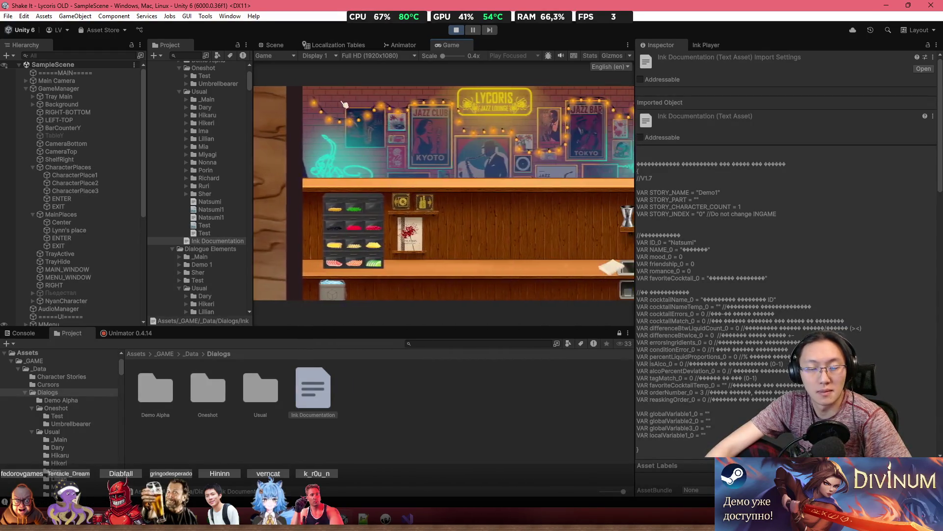
{"action": "left_click", "coordinate": [345, 104]}
{"action": "left_click", "coordinate": [345, 104]}
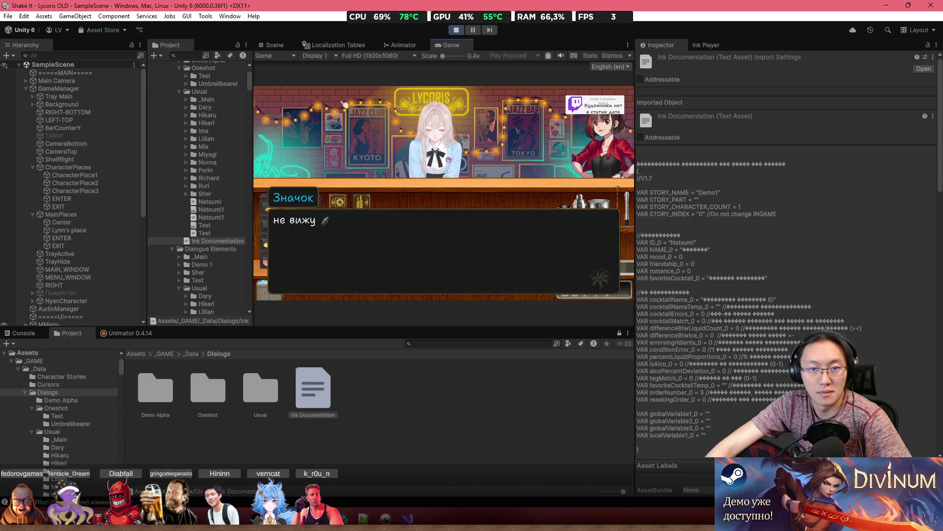
{"action": "left_click", "coordinate": [346, 104]}
{"action": "left_click", "coordinate": [345, 105]}
{"action": "left_click", "coordinate": [346, 102]}
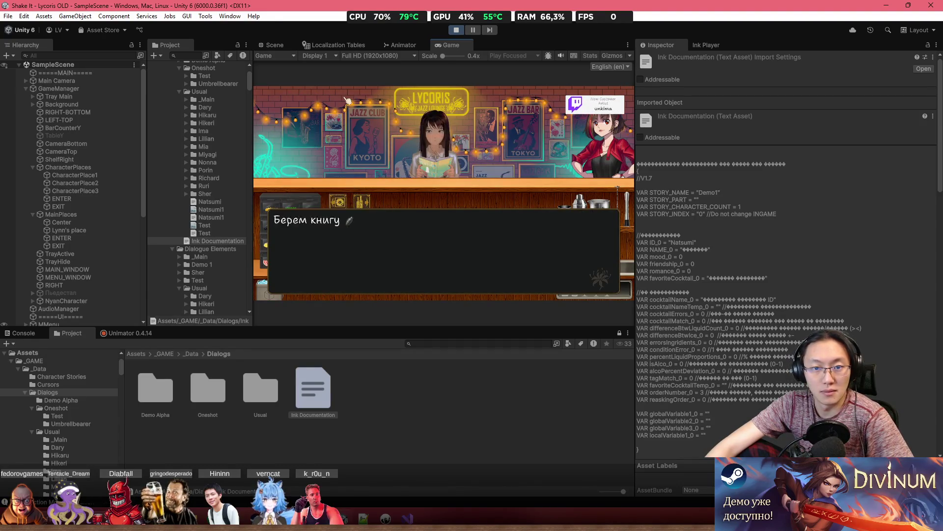
{"action": "left_click", "coordinate": [347, 100]}
{"action": "left_click", "coordinate": [348, 100]}
{"action": "left_click", "coordinate": [347, 100]}
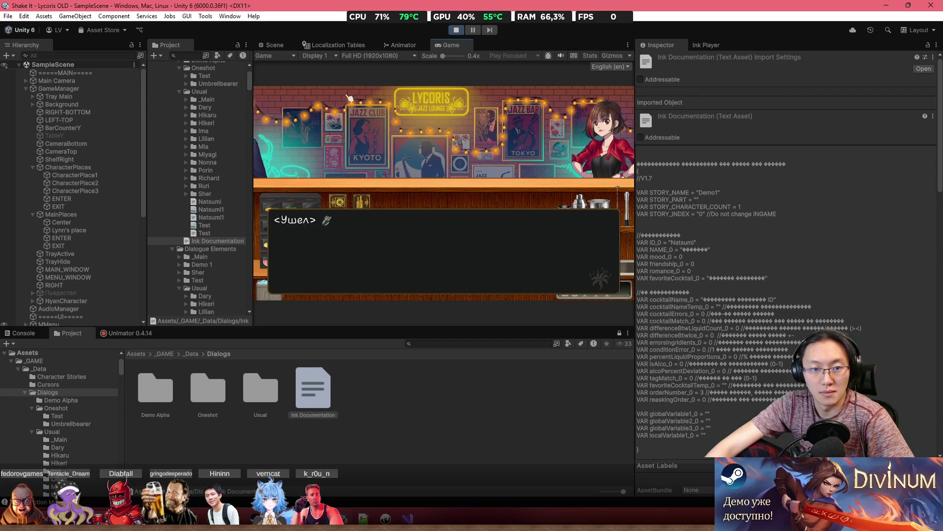
{"action": "left_click", "coordinate": [350, 98]}
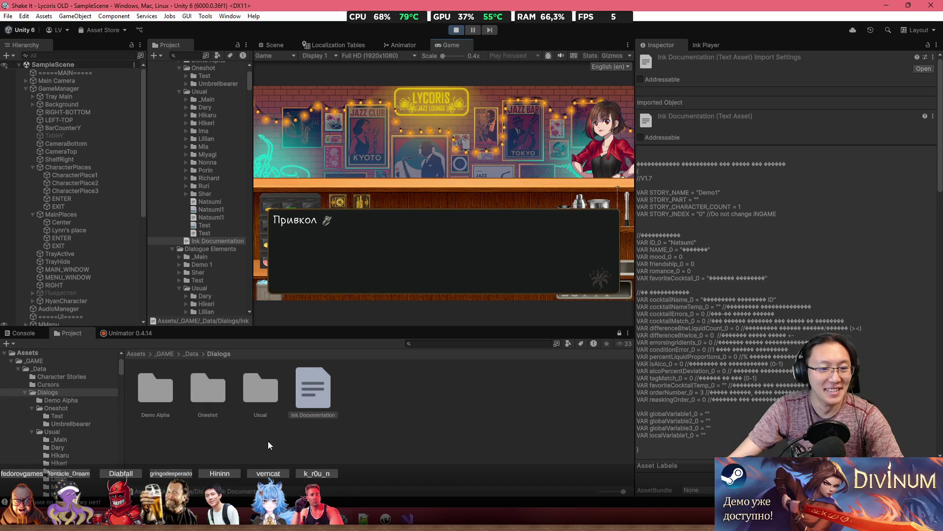
Advance through the end-of-day lines until Linn leaves, then show the Console's NullReferenceException.
{"action": "left_click", "coordinate": [462, 186]}
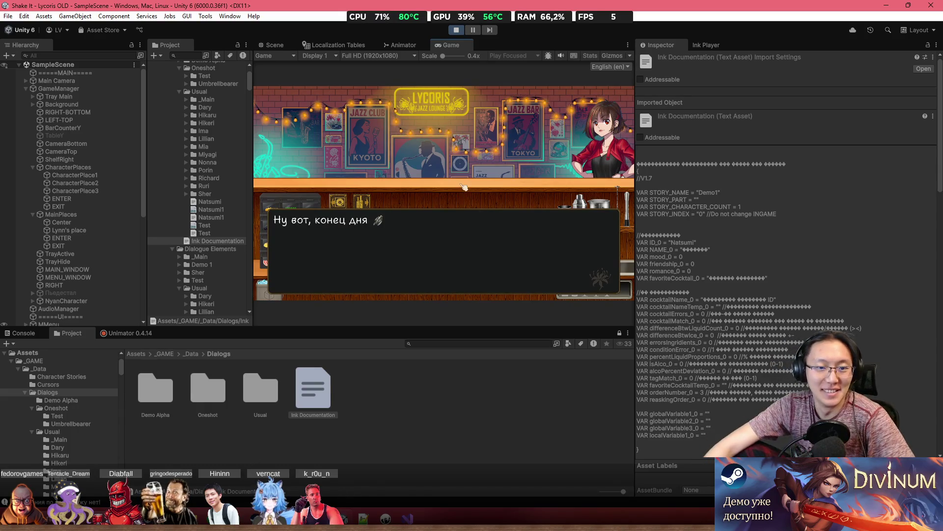
{"action": "left_click", "coordinate": [464, 199]}
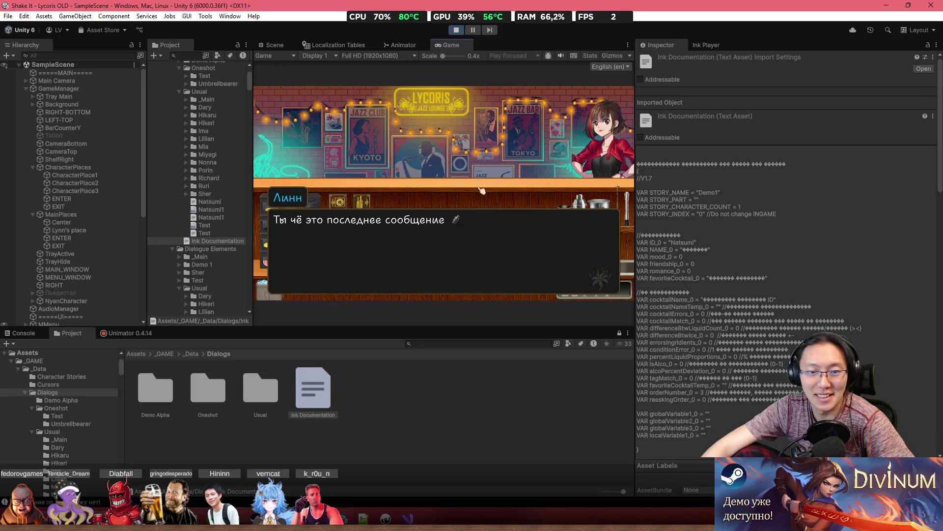
{"action": "left_click", "coordinate": [481, 190]}
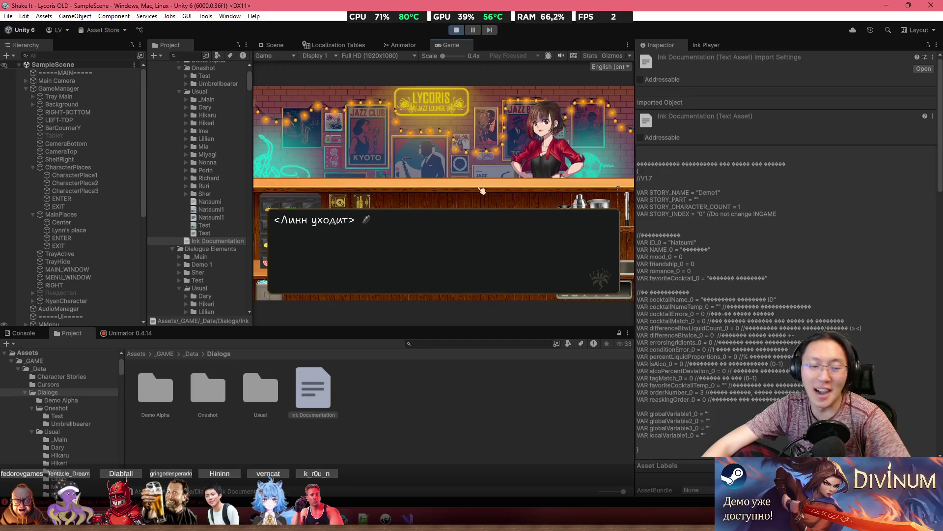
{"action": "left_click", "coordinate": [23, 333]}
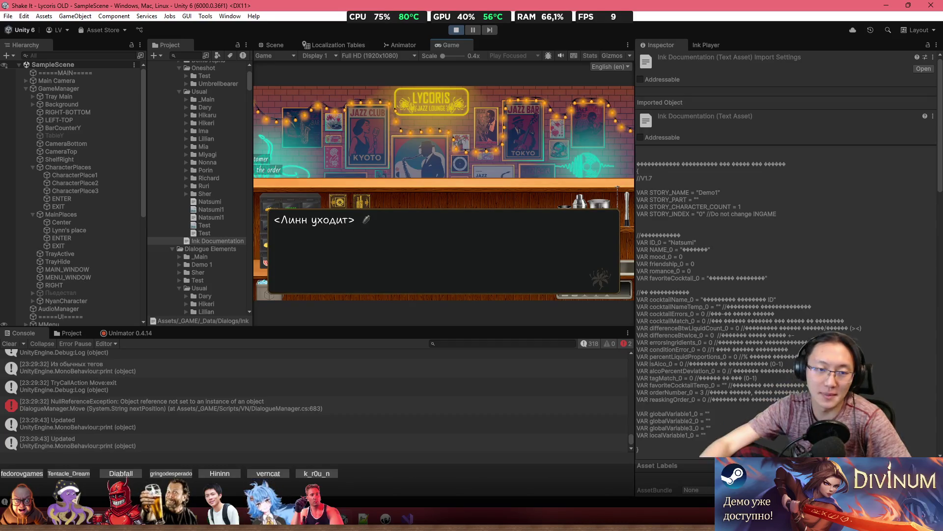
Advance to the final save line and open the 'Tag not a void: EndDay' log's source in DialogueManager.cs.
{"action": "left_click", "coordinate": [529, 118]}
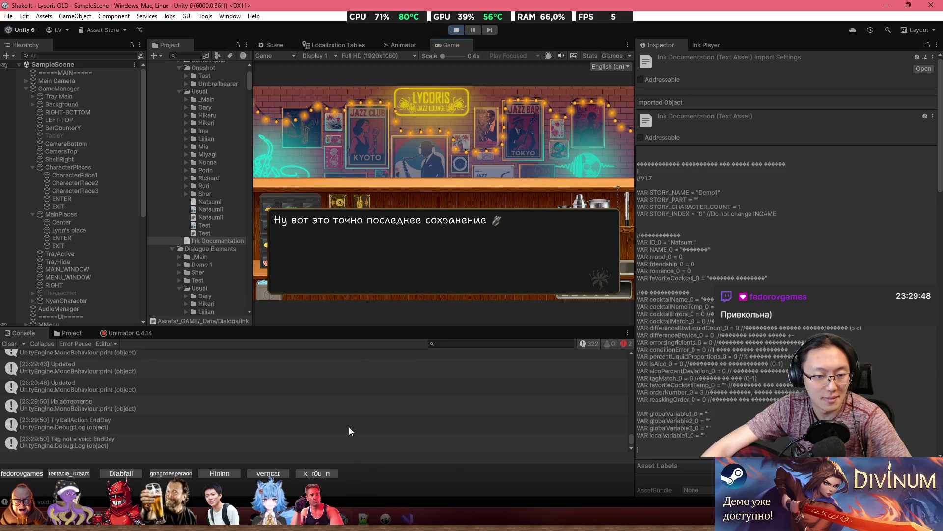
{"action": "left_click", "coordinate": [325, 440]}
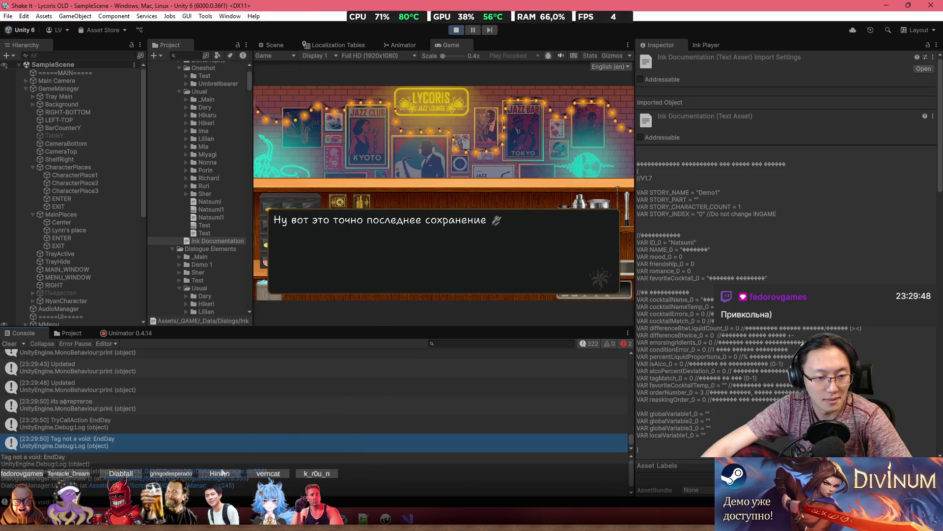
{"action": "left_click", "coordinate": [219, 473]}
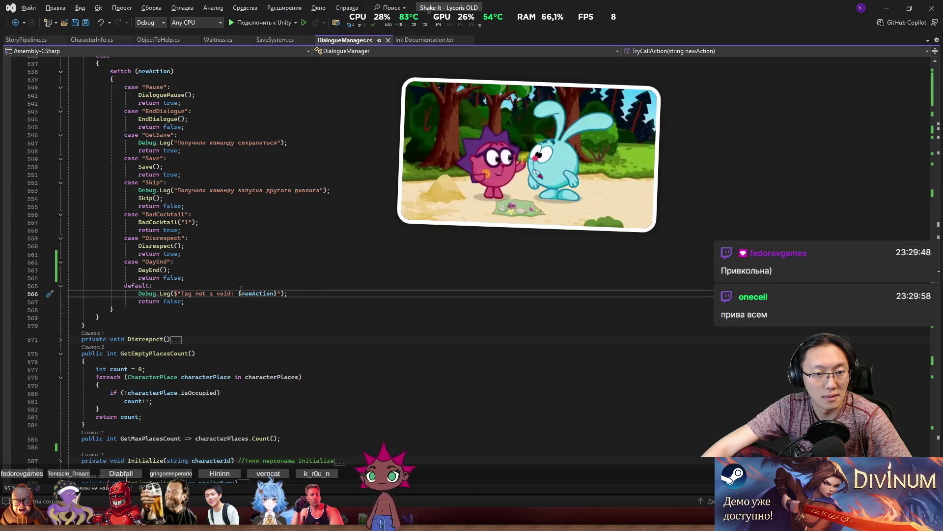
Dismiss the display projection options and switch to the Telegram chat list.
{"action": "key", "text": "alt+Tab"}
{"action": "key", "text": "alt+Tab"}
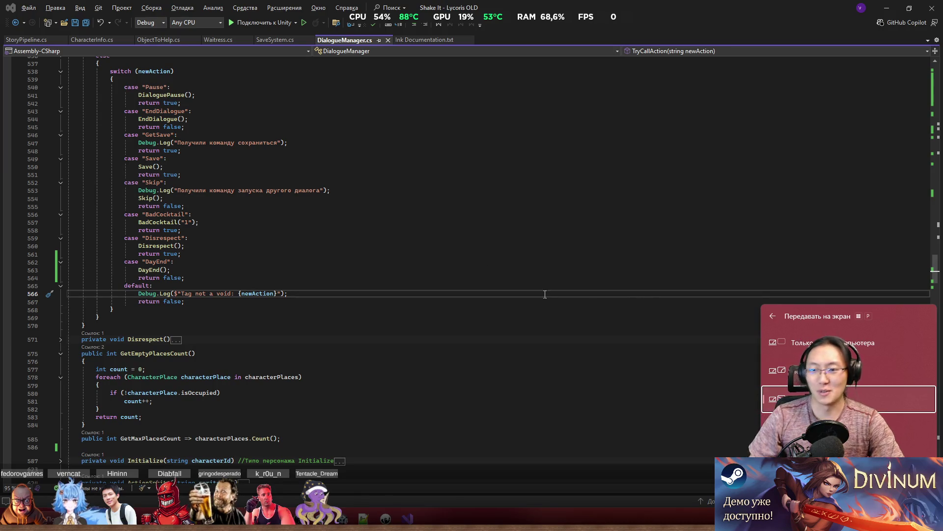
{"action": "left_click", "coordinate": [694, 402]}
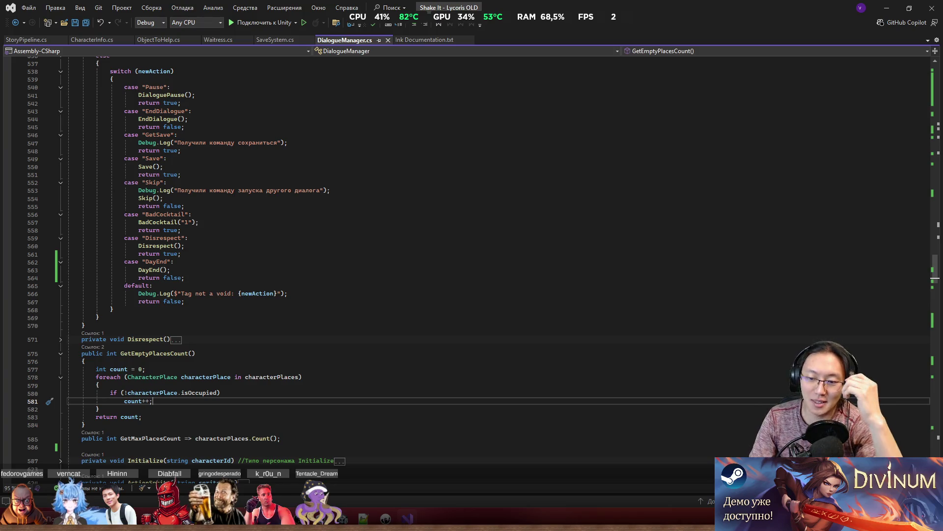
{"action": "key", "text": "alt+Tab"}
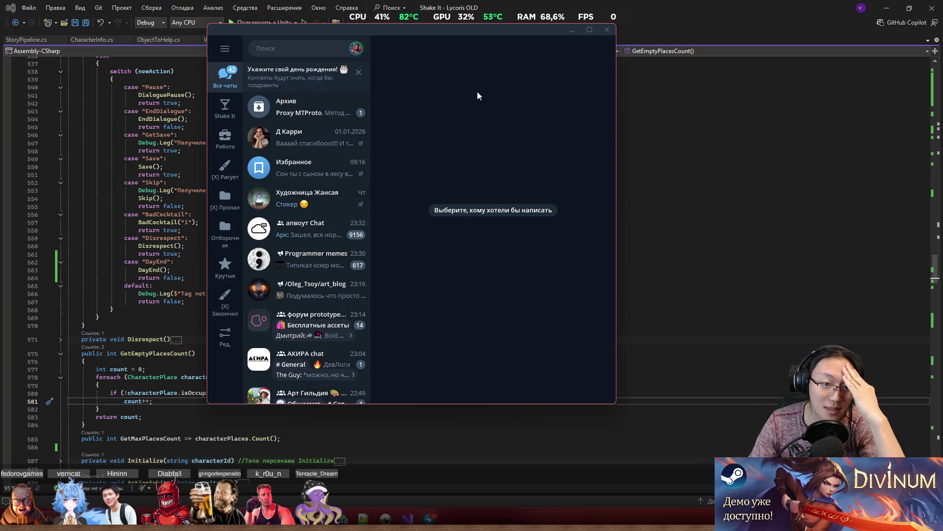
Switch from Telegram back to DialogueManager.cs in Visual Studio.
{"action": "key", "text": "alt+Tab"}
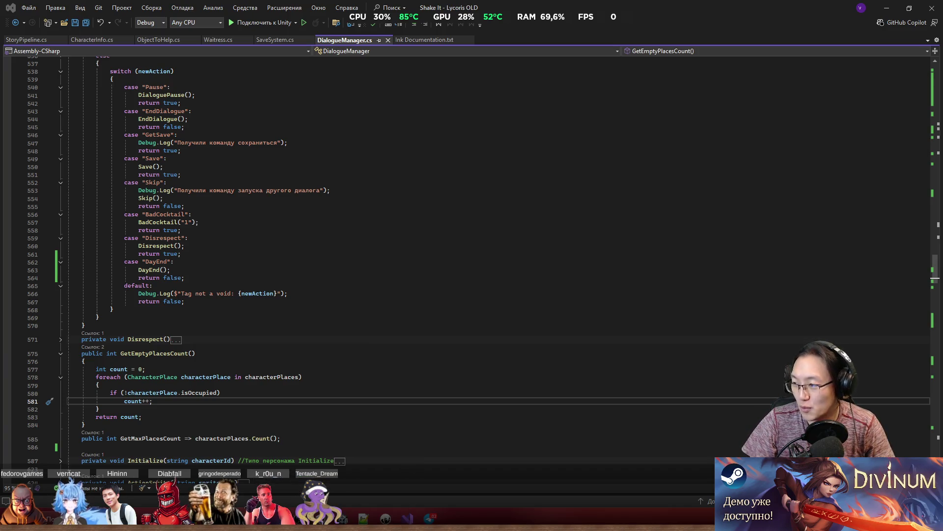
Review the TryCallAction switch cases, including DayEnd and the default return, then bring TestMain.ink forward in Inky.
{"action": "left_click", "coordinate": [269, 340]}
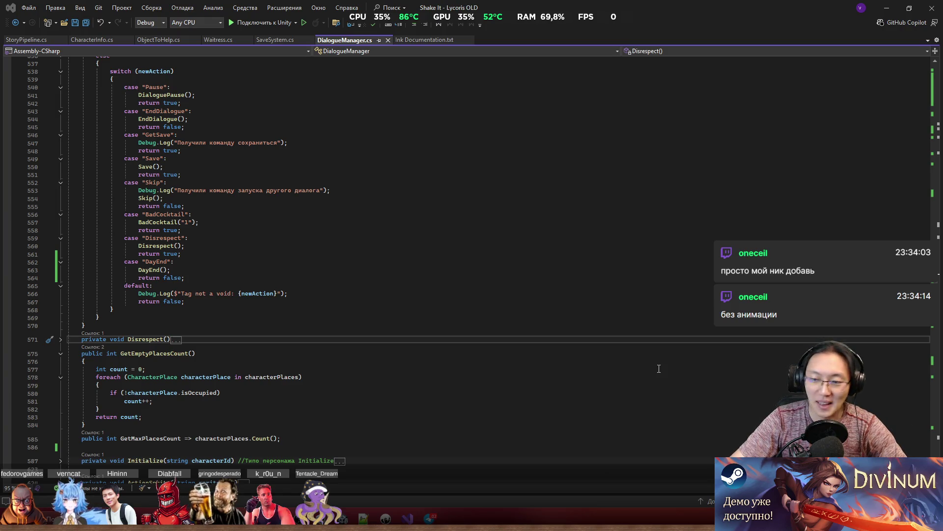
{"action": "left_click", "coordinate": [424, 311]}
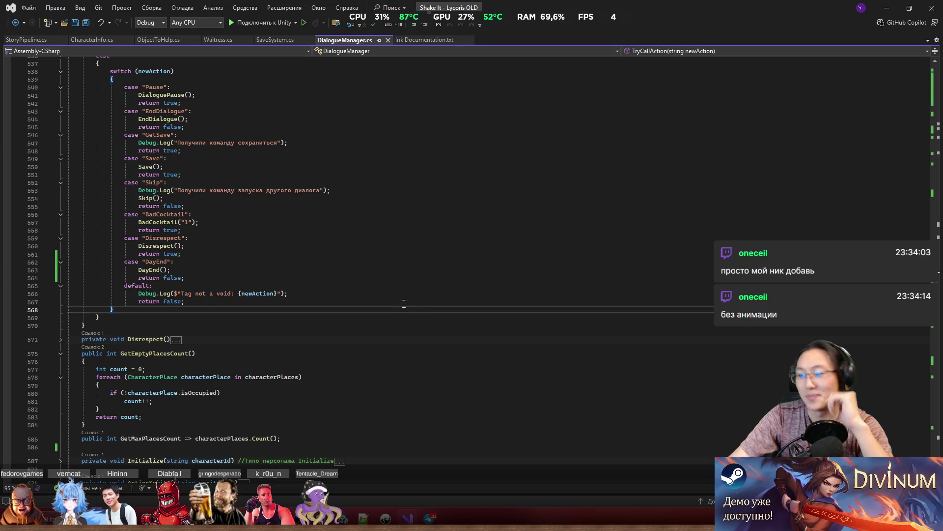
{"action": "scroll", "coordinate": [471, 320], "scroll_direction": "up", "scroll_amount": 7}
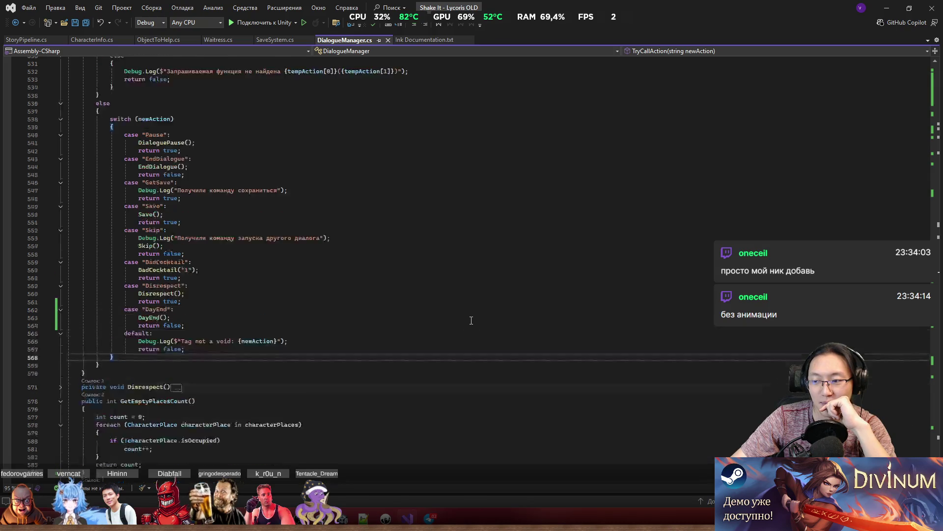
{"action": "scroll", "coordinate": [471, 321], "scroll_direction": "up", "scroll_amount": 5}
{"action": "scroll", "coordinate": [438, 315], "scroll_direction": "down", "scroll_amount": 15}
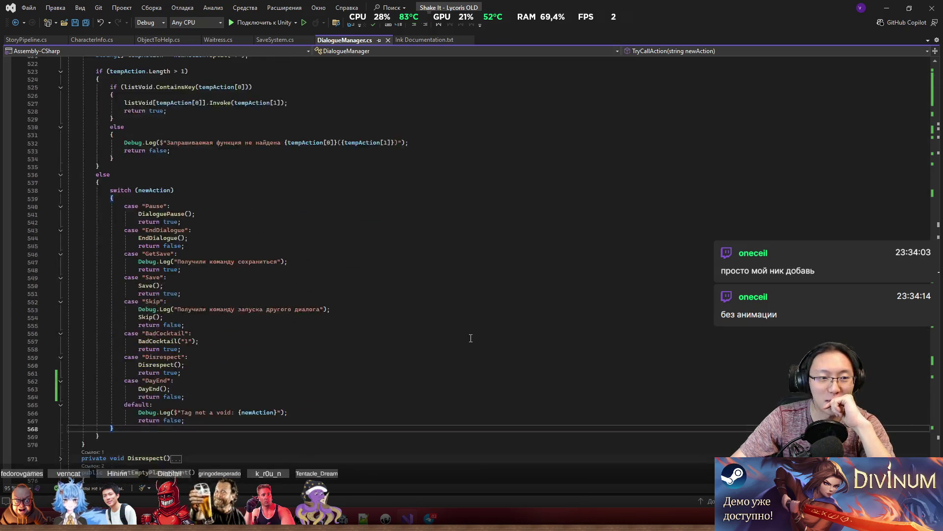
{"action": "scroll", "coordinate": [437, 304], "scroll_direction": "up", "scroll_amount": 2}
{"action": "left_click", "coordinate": [439, 300]}
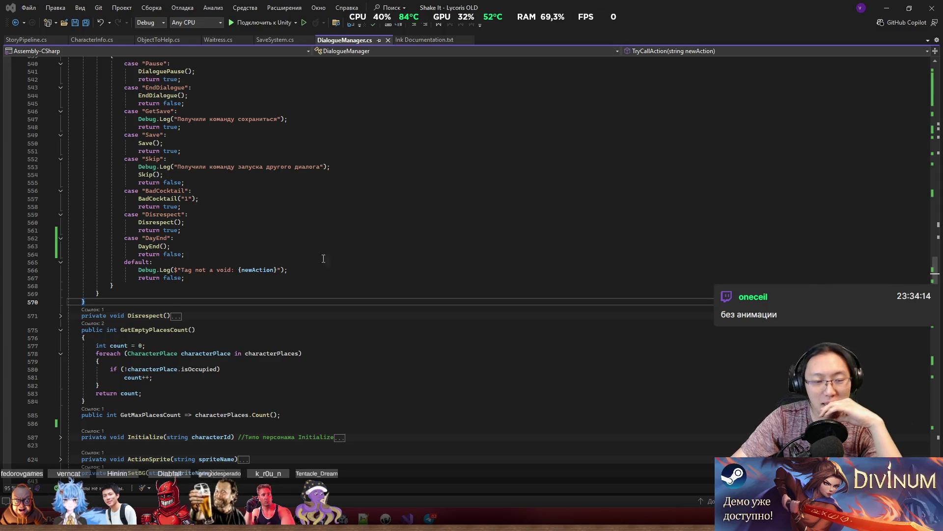
{"action": "left_click", "coordinate": [193, 277]}
{"action": "scroll", "coordinate": [193, 394], "scroll_direction": "up", "scroll_amount": 5}
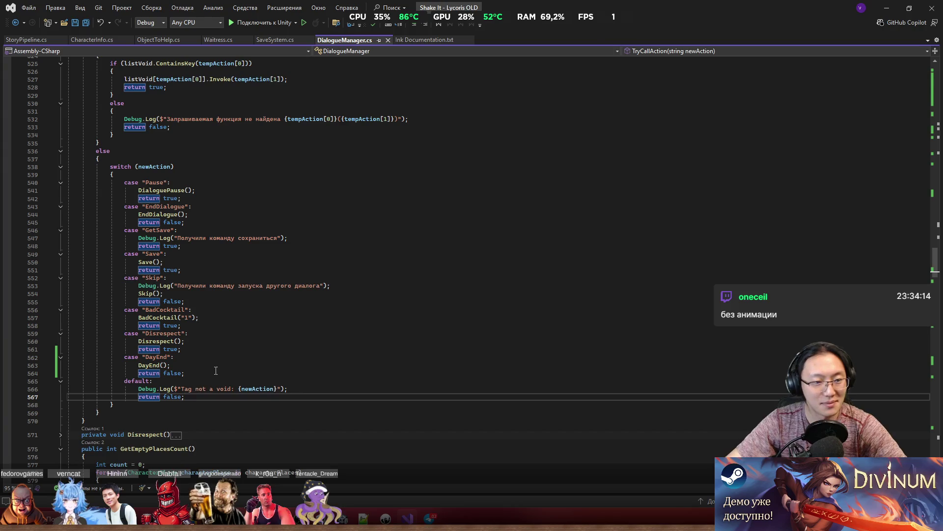
{"action": "left_click", "coordinate": [379, 499]}
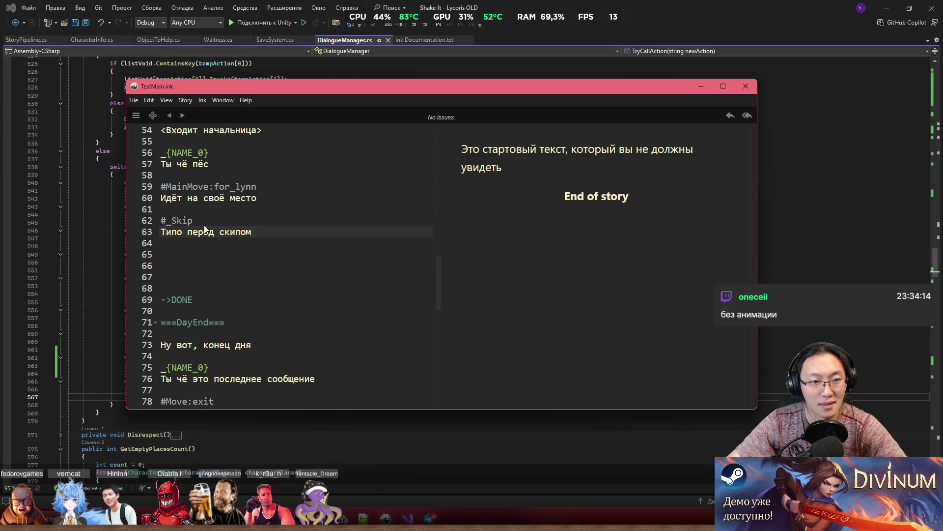
Rename the #_EndDay tag before the last-save line to #_DayEnd.
{"action": "scroll", "coordinate": [180, 365], "scroll_direction": "down", "scroll_amount": 3}
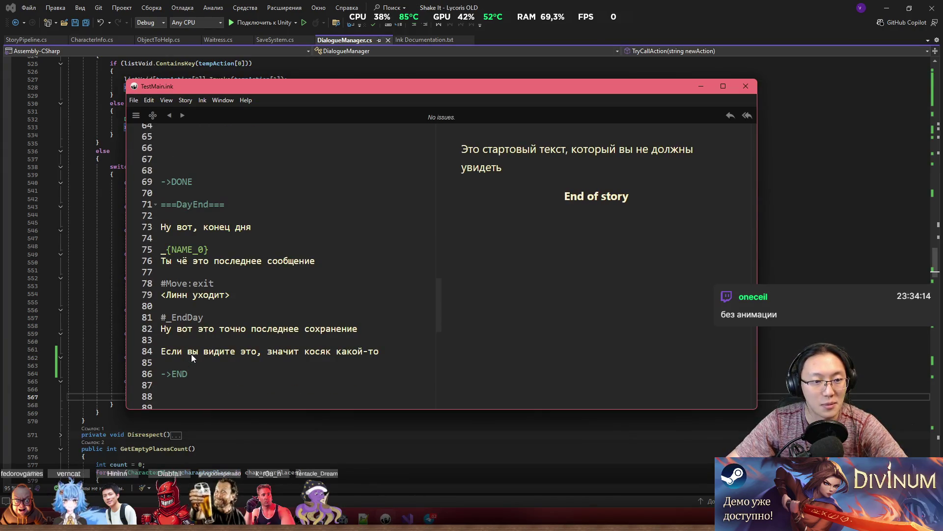
{"action": "left_click", "coordinate": [177, 319]}
{"action": "left_click_drag", "start_coordinate": [172, 318], "coordinate": [223, 317]}
{"action": "type", "text": "D"}
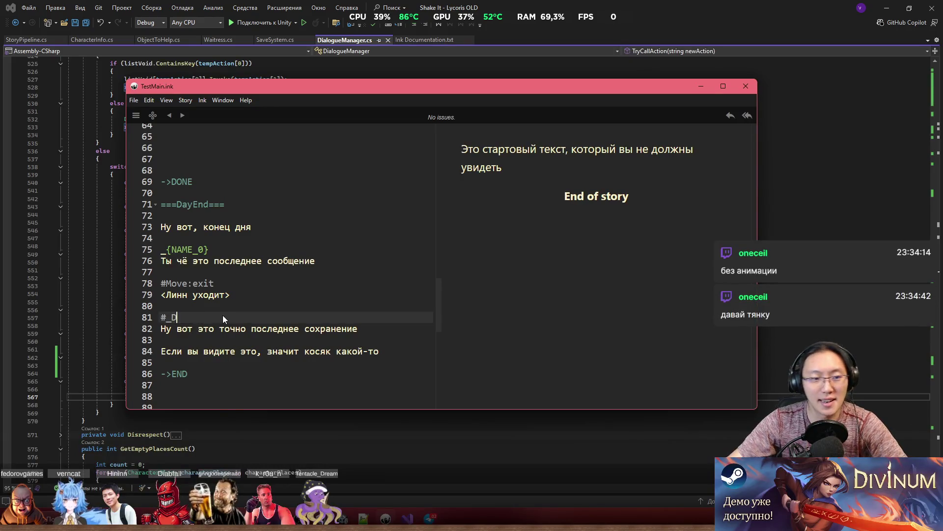
{"action": "type", "text": "ayEnd"}
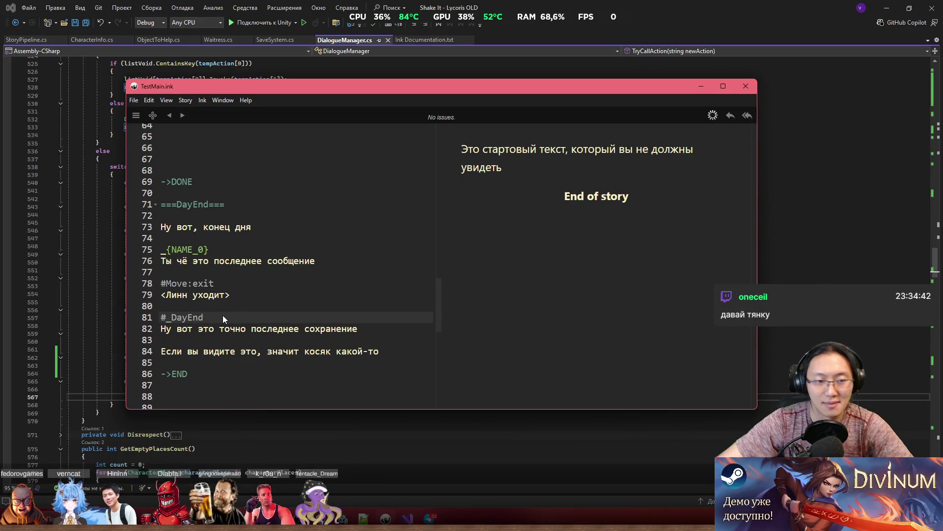
Minimize Visual Studio so Unity shows behind the Inky story.
{"action": "left_click", "coordinate": [313, 231]}
{"action": "left_click", "coordinate": [806, 208]}
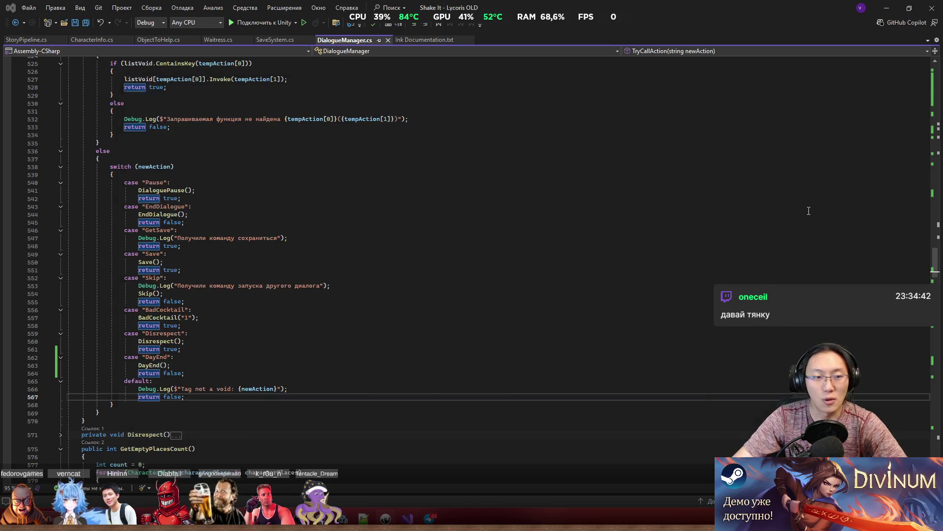
{"action": "left_click", "coordinate": [890, 8]}
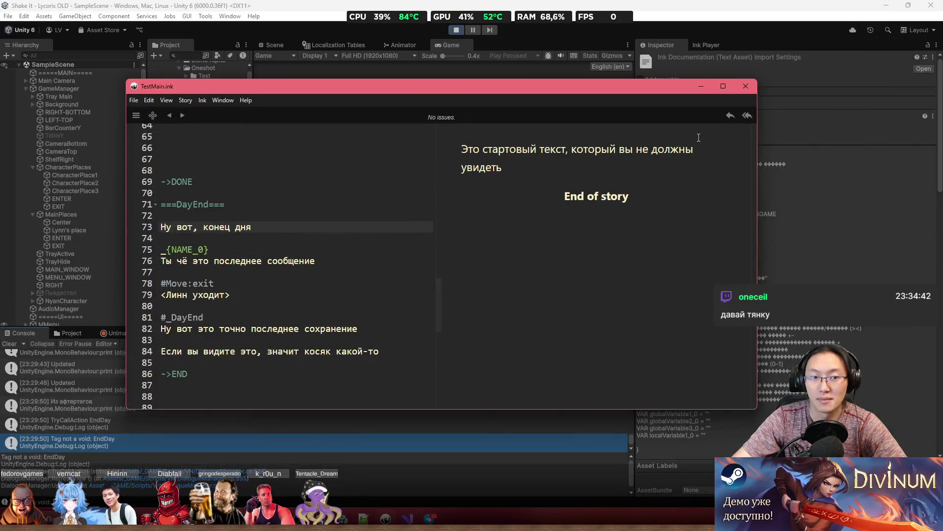
Minimize Inky, restart Play mode with the updated story, and maximize the Game view.
{"action": "left_click", "coordinate": [700, 87]}
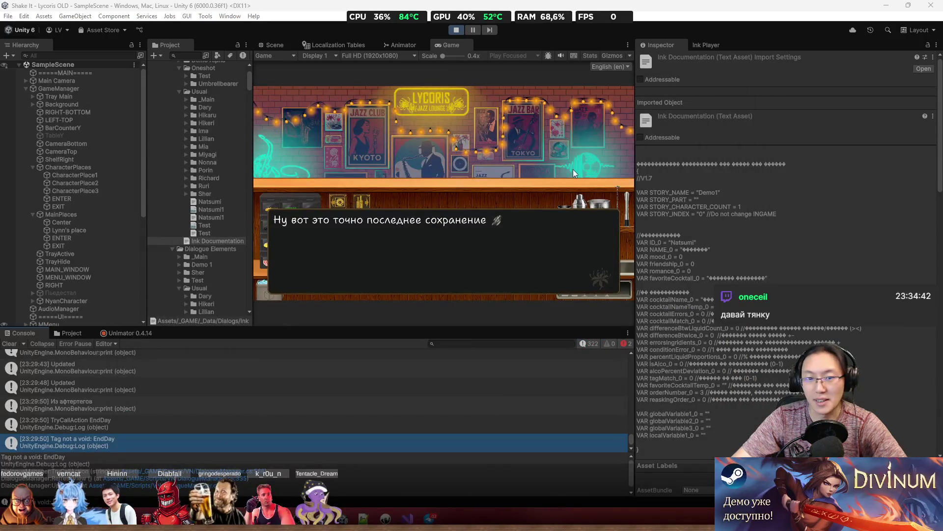
{"action": "left_click", "coordinate": [457, 30]}
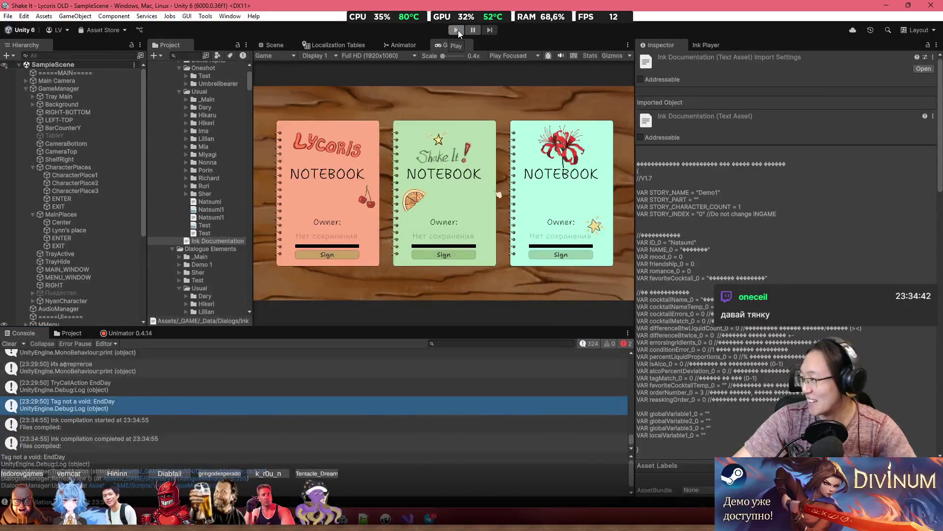
{"action": "left_click", "coordinate": [458, 31]}
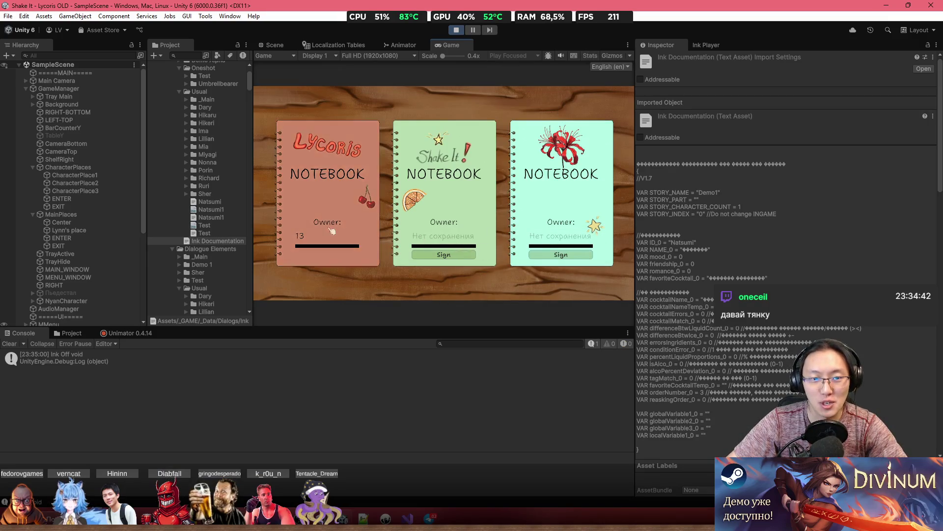
{"action": "scroll", "coordinate": [441, 77], "scroll_direction": "up", "scroll_amount": 5}
{"action": "double_click", "coordinate": [460, 43]}
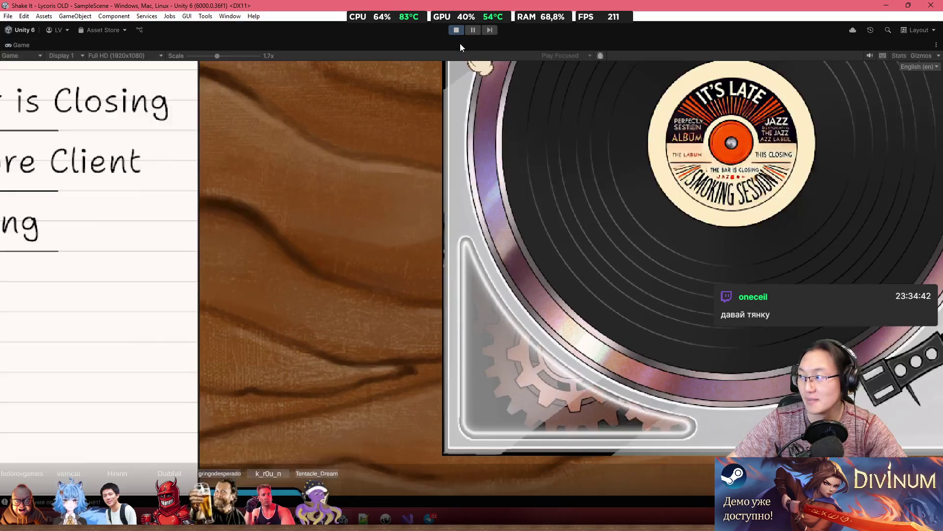
{"action": "scroll", "coordinate": [256, 69], "scroll_direction": "down", "scroll_amount": 4}
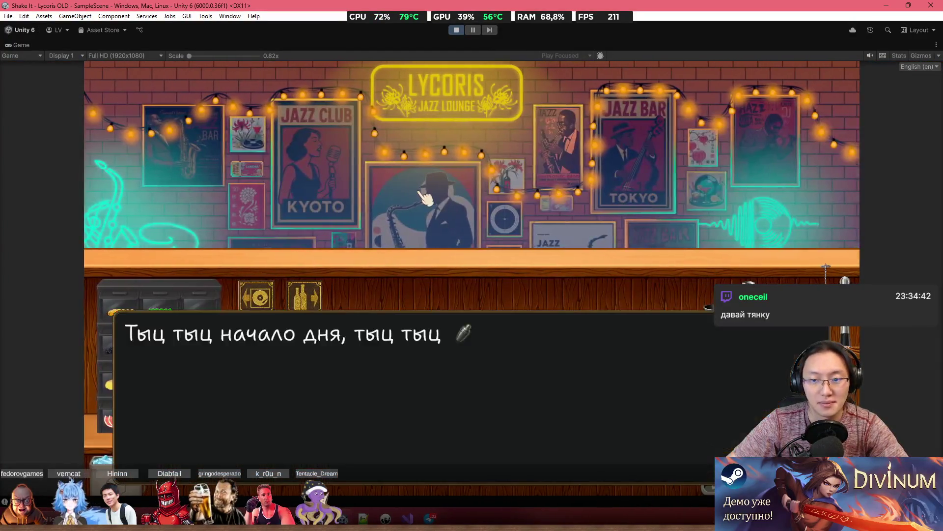
Click through the day's dialogue to the final save line, then restore the full editor layout.
{"action": "left_click", "coordinate": [425, 198]}
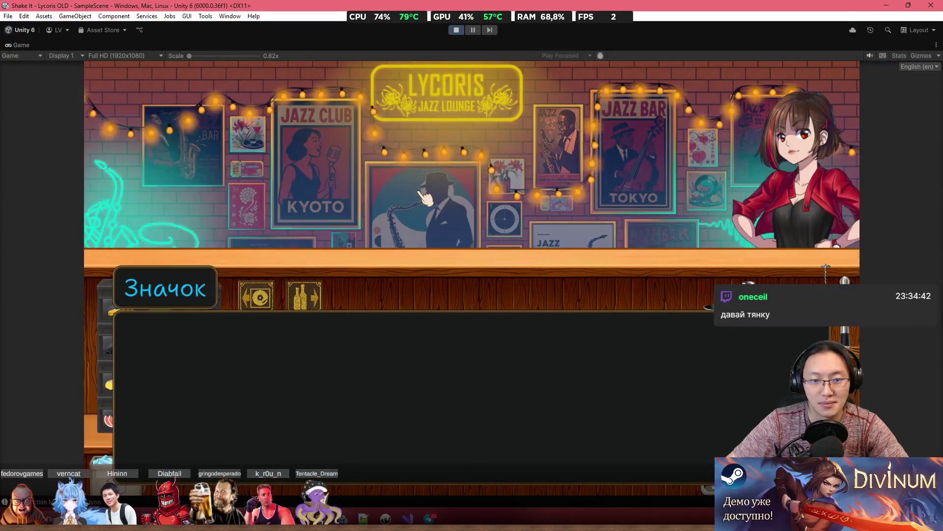
{"action": "left_click", "coordinate": [425, 197]}
{"action": "left_click", "coordinate": [425, 197]}
{"action": "left_click", "coordinate": [425, 198]}
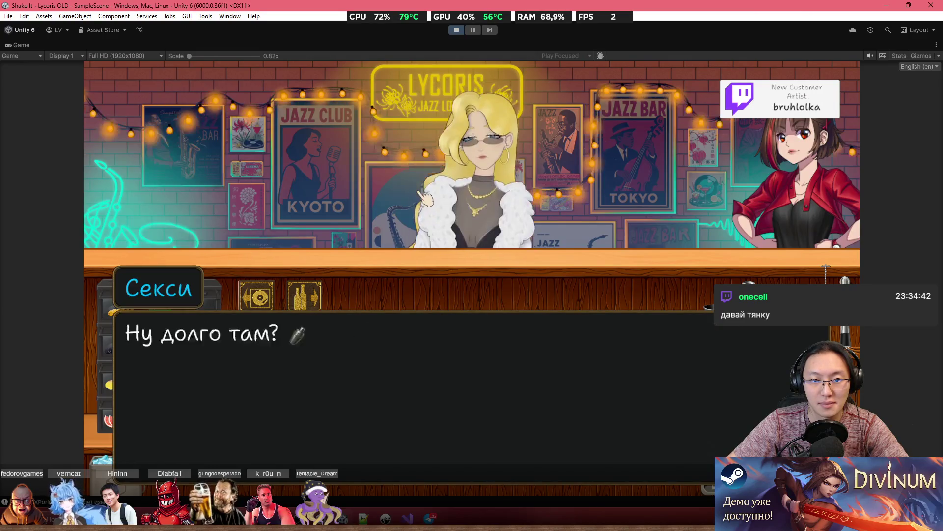
{"action": "left_click", "coordinate": [425, 198]}
{"action": "left_click", "coordinate": [426, 197]}
{"action": "left_click", "coordinate": [426, 198]}
{"action": "left_click", "coordinate": [426, 198]}
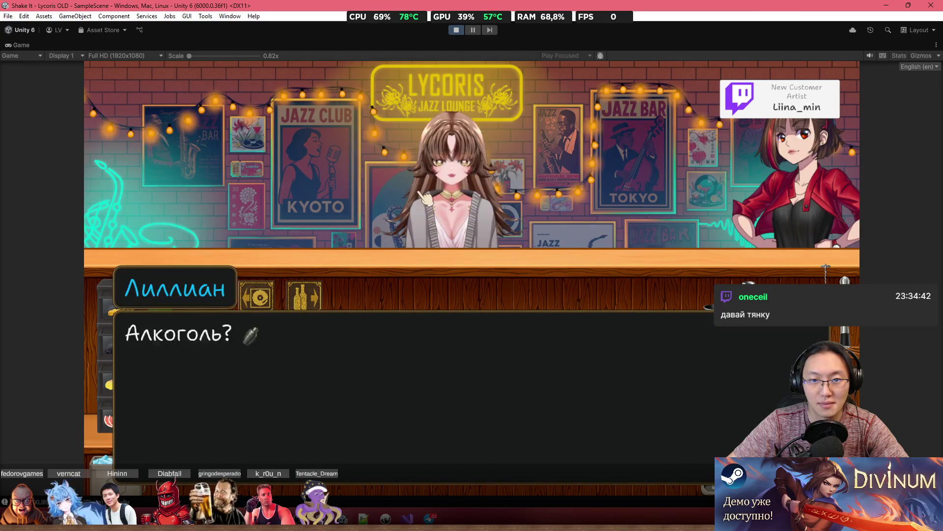
{"action": "left_click", "coordinate": [425, 197]}
{"action": "left_click", "coordinate": [426, 197]}
{"action": "left_click", "coordinate": [425, 198]}
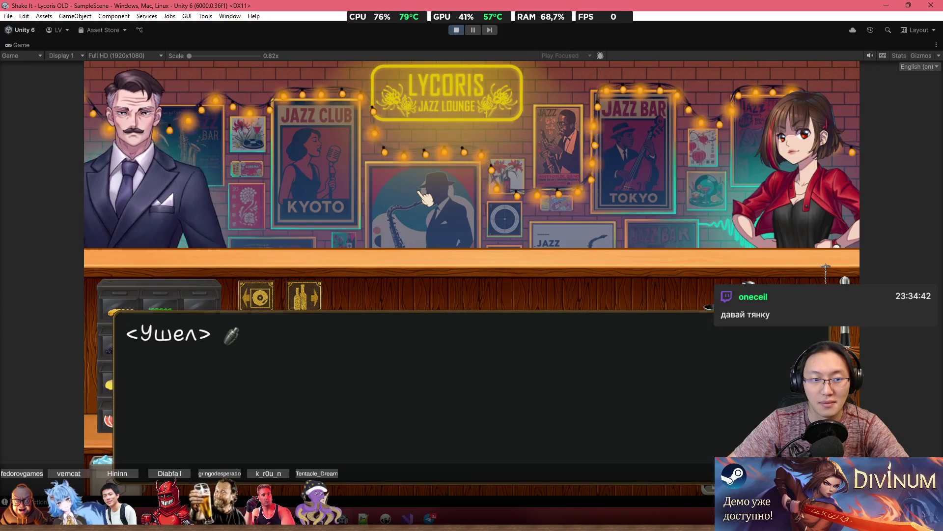
{"action": "left_click", "coordinate": [425, 197]}
{"action": "left_click", "coordinate": [425, 197]}
{"action": "left_click", "coordinate": [425, 198]}
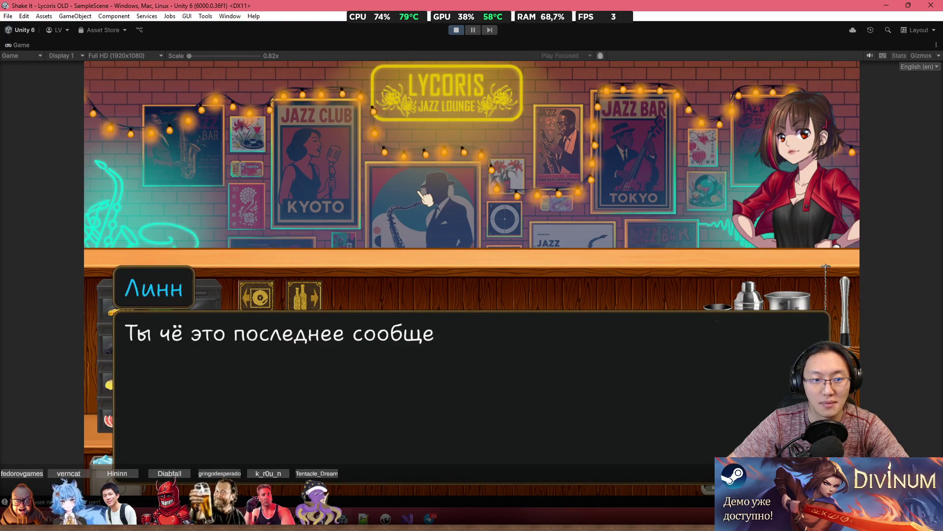
{"action": "left_click", "coordinate": [425, 197]}
{"action": "left_click", "coordinate": [426, 197]}
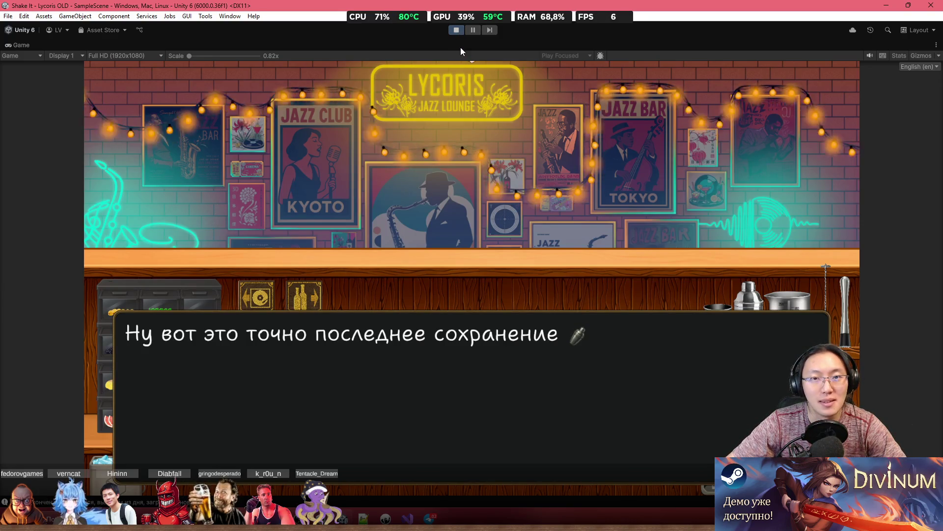
{"action": "key", "text": "shift+space"}
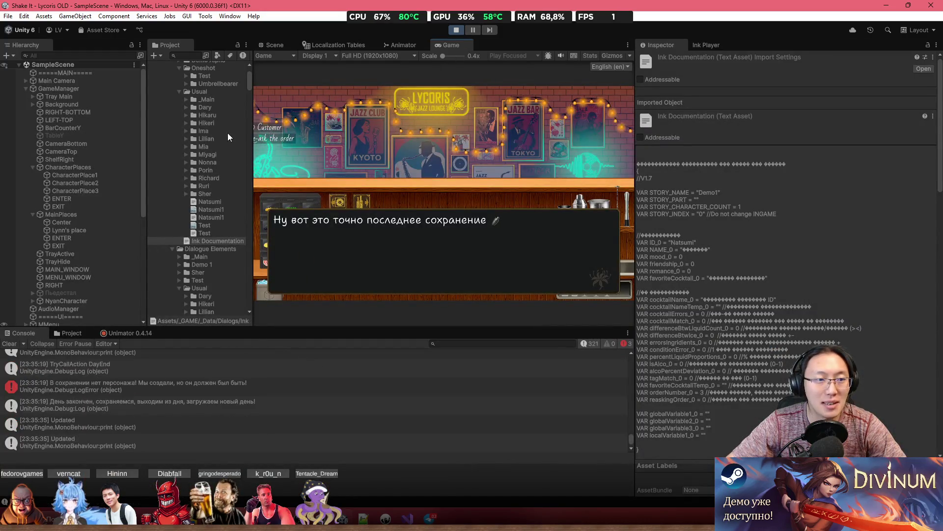
Exit Play mode, returning to the three empty notebook save slots.
{"action": "left_click", "coordinate": [456, 30]}
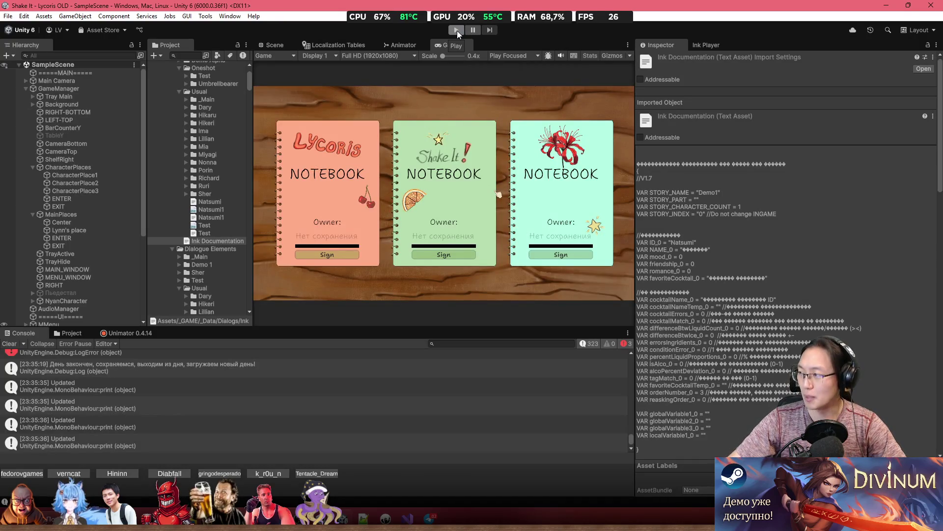
{"action": "scroll", "coordinate": [117, 246], "scroll_direction": "down", "scroll_amount": 5}
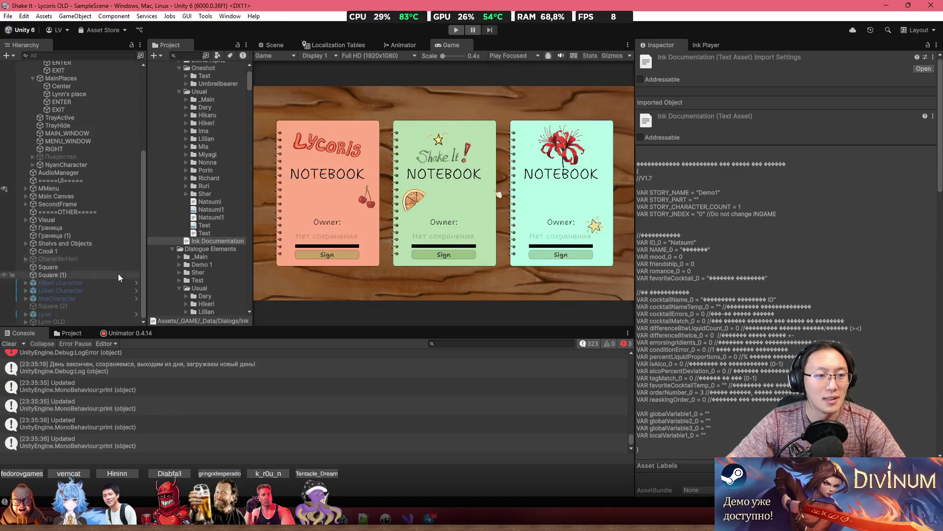
{"action": "scroll", "coordinate": [210, 408], "scroll_direction": "up", "scroll_amount": 5}
{"action": "scroll", "coordinate": [216, 418], "scroll_direction": "up", "scroll_amount": 6}
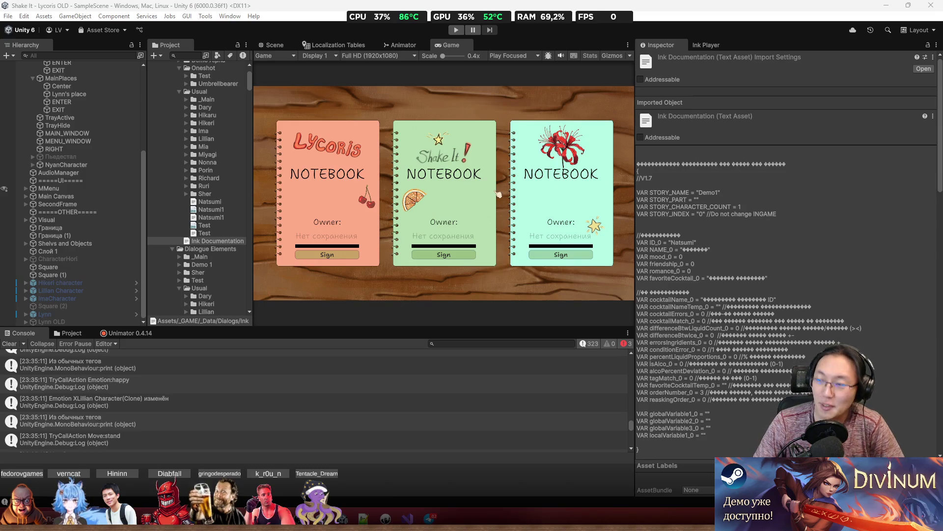
{"action": "key", "text": "alt+Tab"}
{"action": "double_click", "coordinate": [745, 163]}
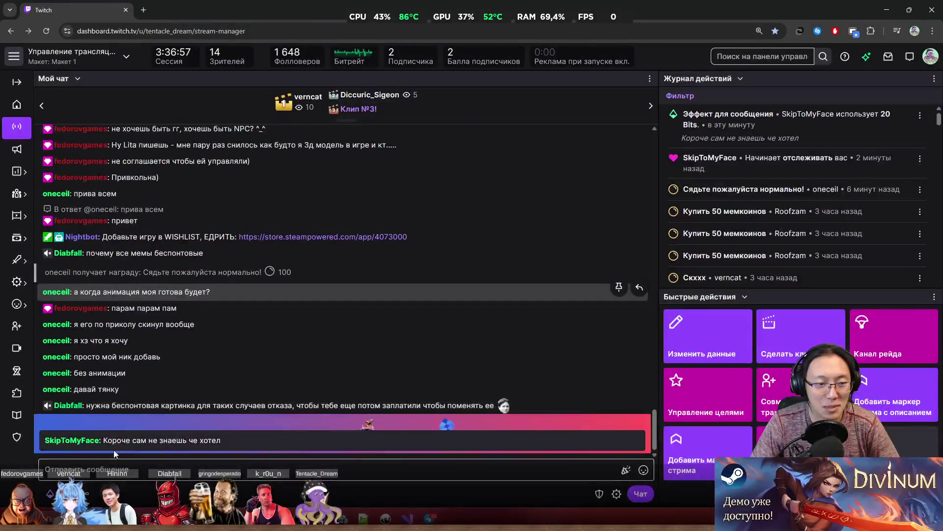
{"action": "mouse_move", "coordinate": [80, 448]}
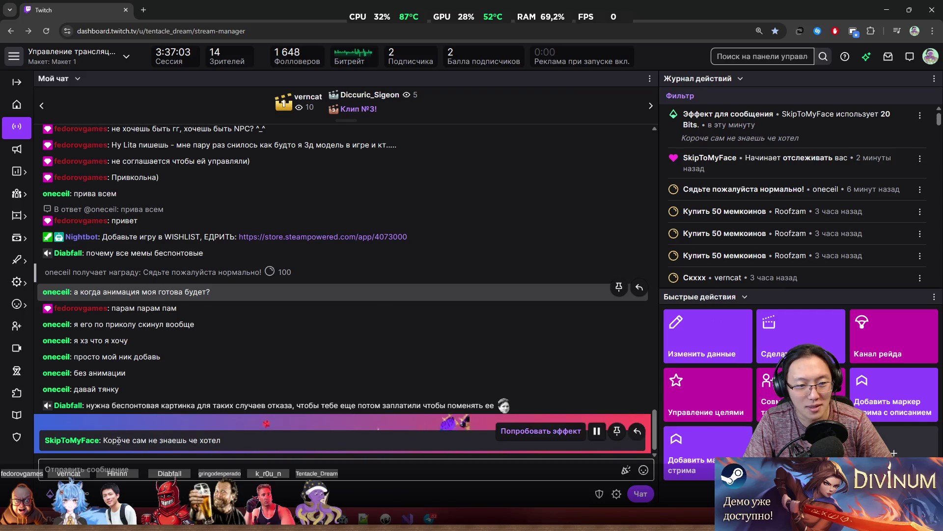
{"action": "key", "text": "alt+Tab"}
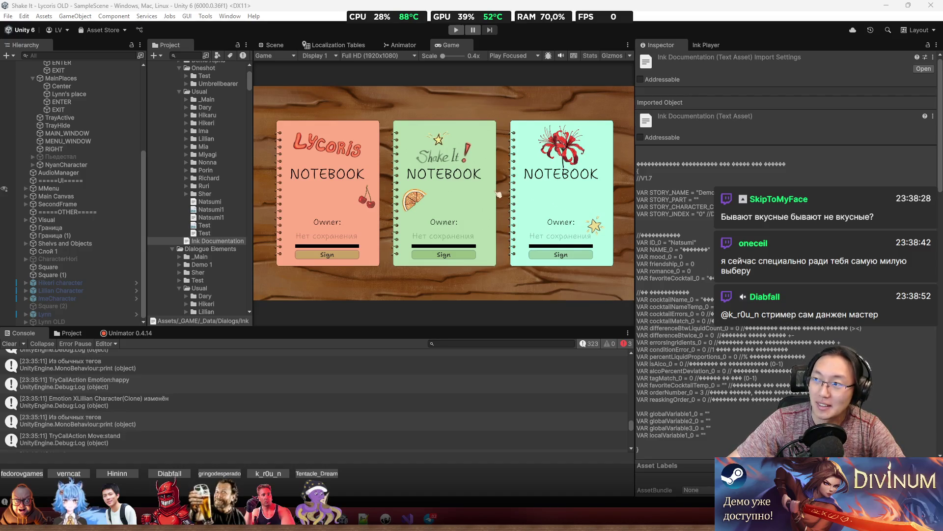
Search Google for 'merci шоколад', switch to image results, and open the eBay Merci chocolate listing.
{"action": "key", "text": "super+1"}
{"action": "type", "text": "a"}
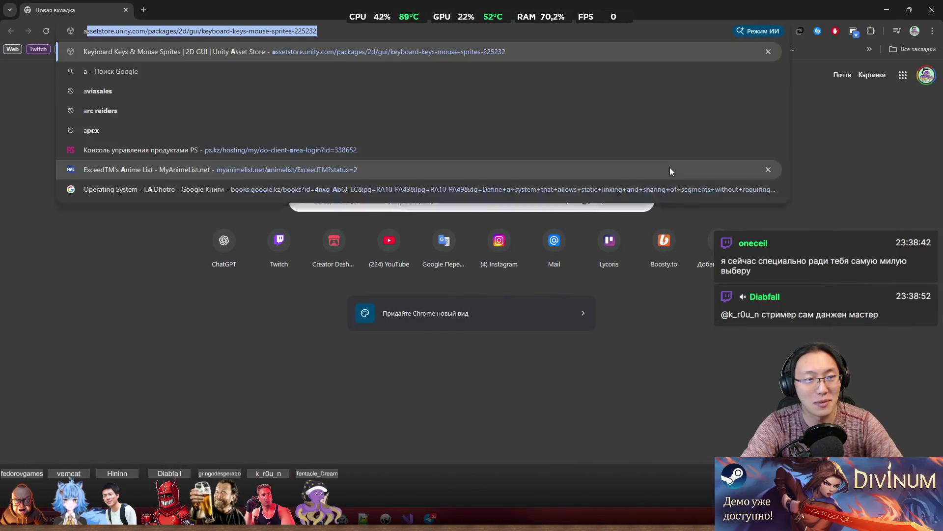
{"action": "key", "text": "BackSpace"}
{"action": "key", "text": "BackSpace"}
{"action": "type", "text": "mer"}
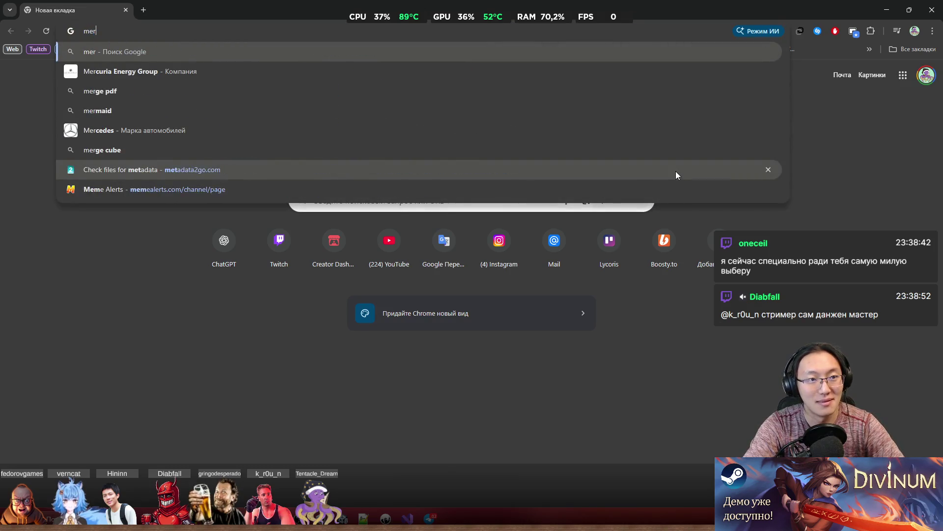
{"action": "type", "text": "ci"}
{"action": "key", "text": "Down"}
{"action": "key", "text": "Return"}
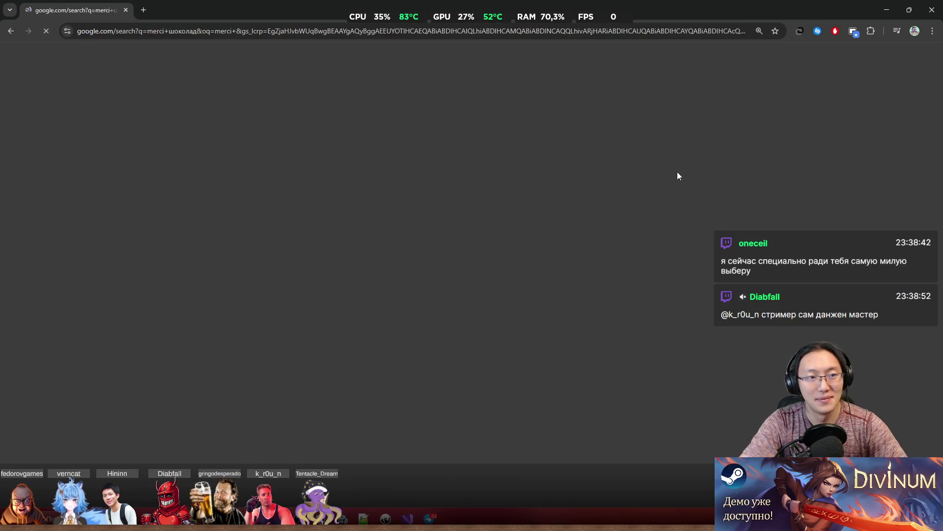
{"action": "left_click", "coordinate": [210, 105]}
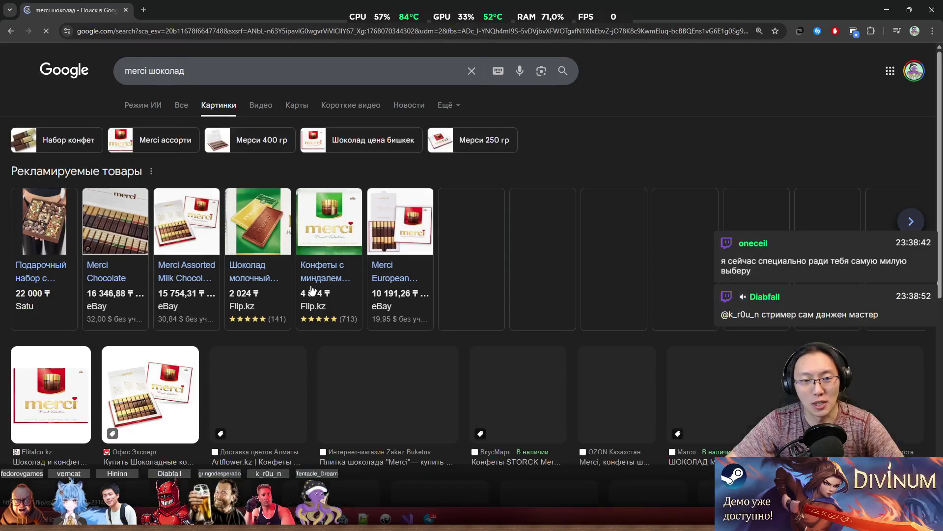
{"action": "left_click", "coordinate": [180, 347]}
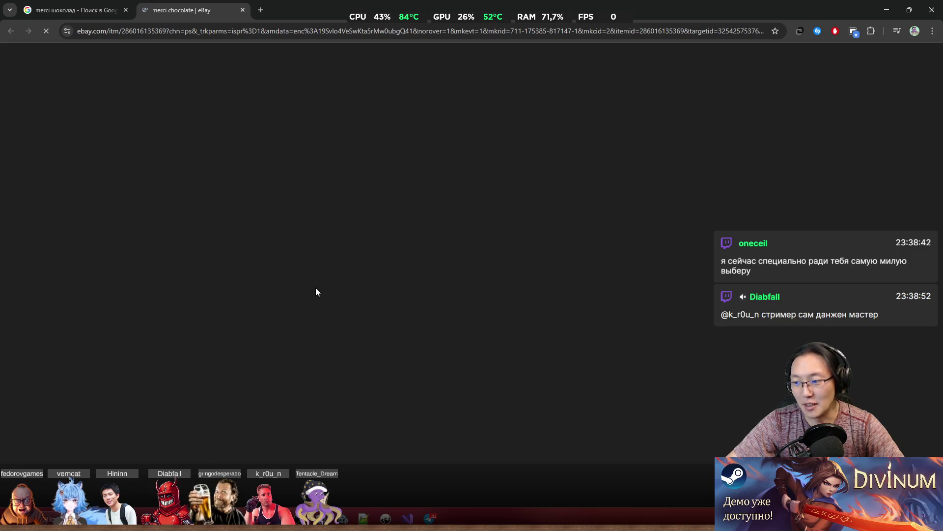
Scroll down the eBay Merci chocolate listing to see its US $32.00 price and shipping.
{"action": "scroll", "coordinate": [363, 325], "scroll_direction": "down", "scroll_amount": 2}
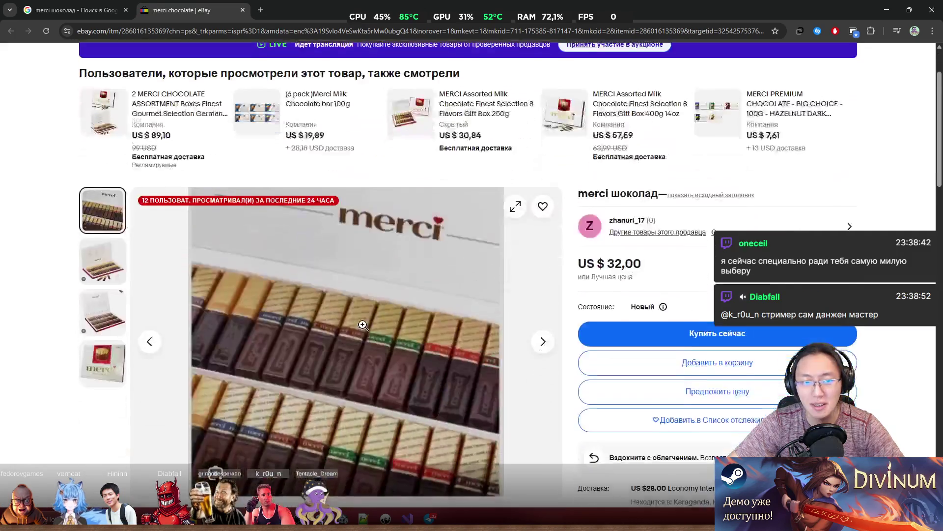
{"action": "scroll", "coordinate": [363, 325], "scroll_direction": "down", "scroll_amount": 2}
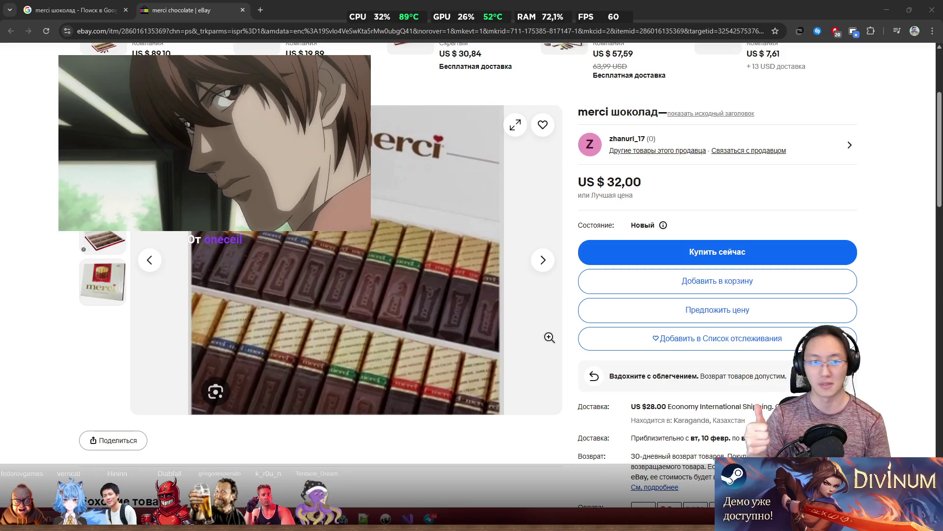
Restore the browser from full screen and minimize it to get back to Unity.
{"action": "double_click", "coordinate": [315, 4]}
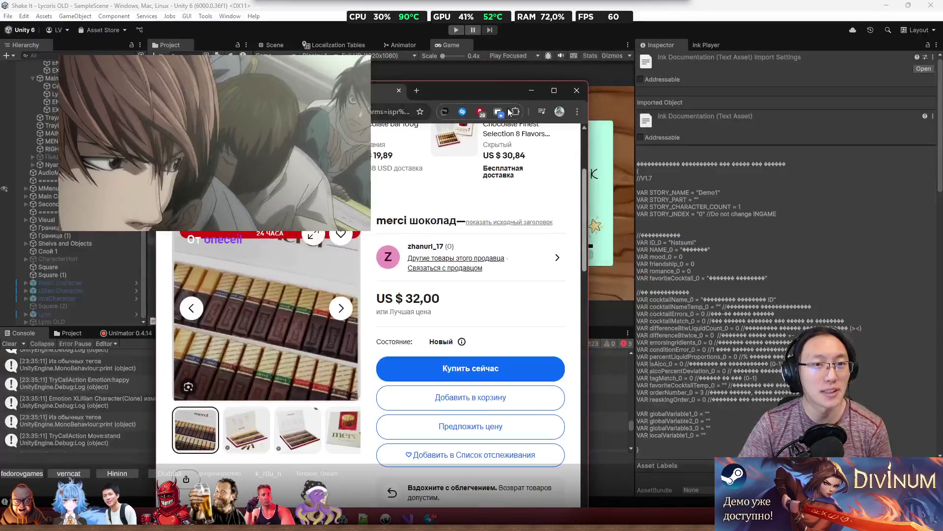
{"action": "left_click", "coordinate": [579, 87]}
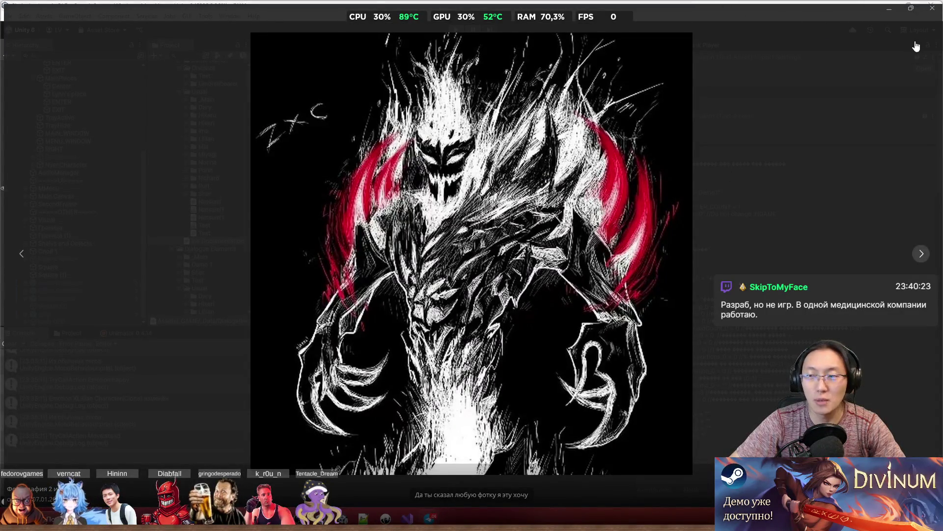
Close the full-screen creature drawing in the Photos viewer.
{"action": "left_click", "coordinate": [933, 12]}
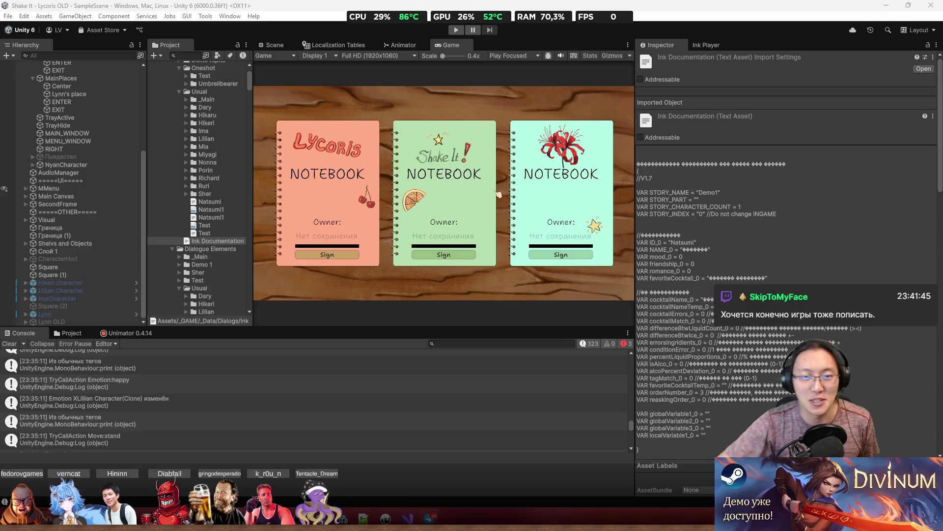
Bring the Unity editor back to the front with the notebook save slots showing.
{"action": "mouse_move", "coordinate": [483, 12]}
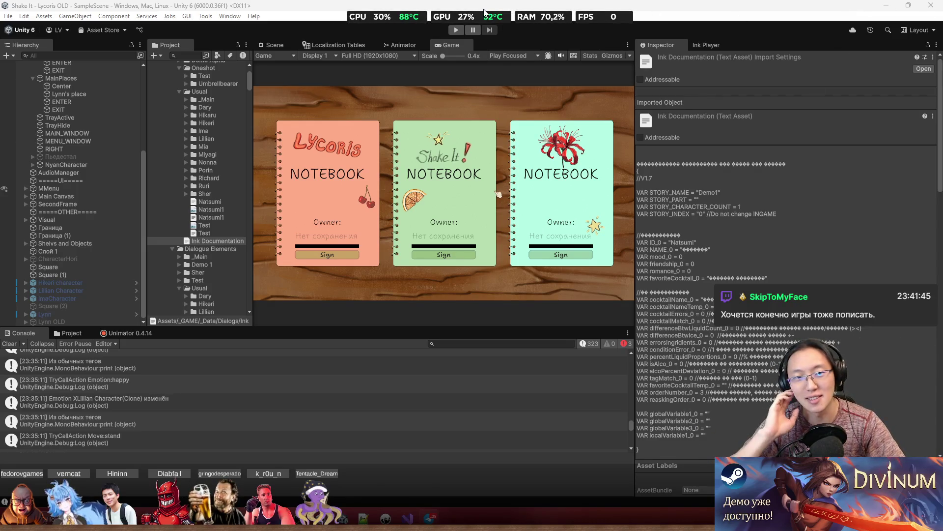
Do a quick Play test, then select _MainPipeline in Assets > _GAME > _Data.
{"action": "left_click", "coordinate": [457, 30]}
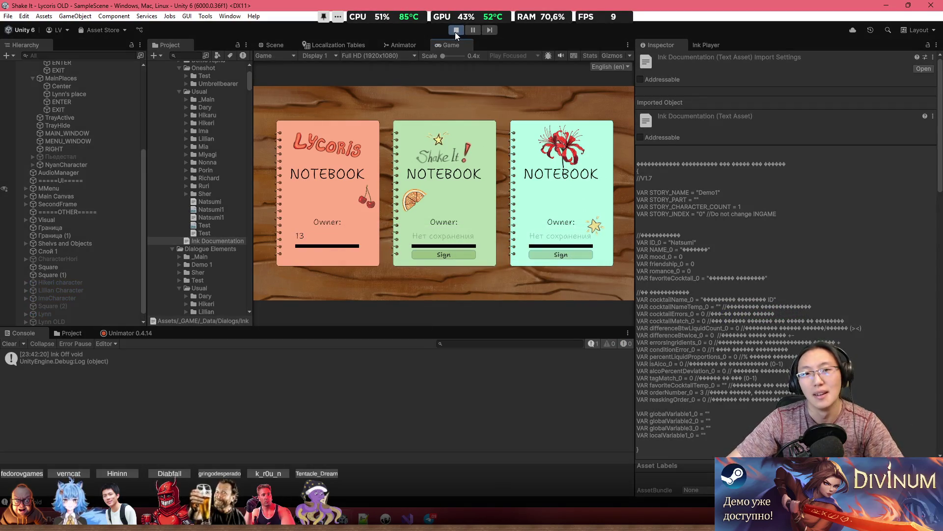
{"action": "left_click", "coordinate": [454, 31]}
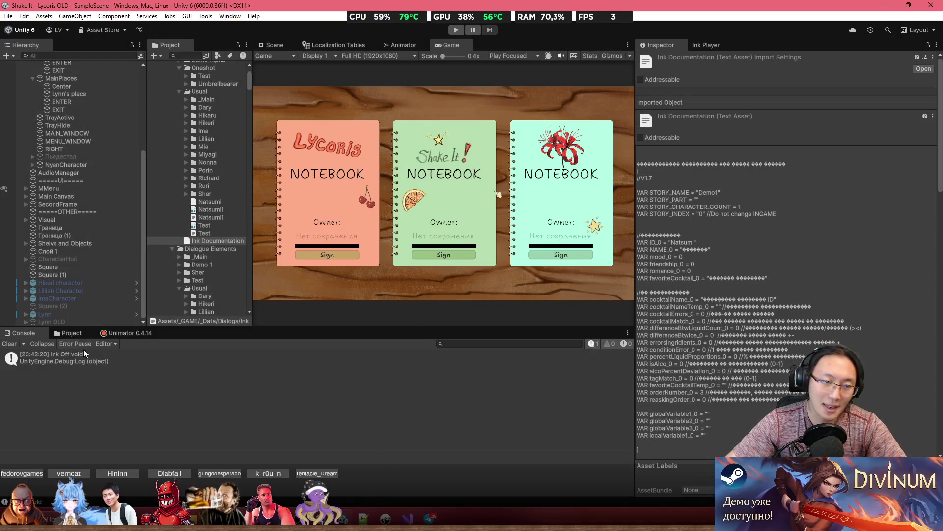
{"action": "left_click", "coordinate": [69, 333]}
{"action": "left_click", "coordinate": [164, 354]}
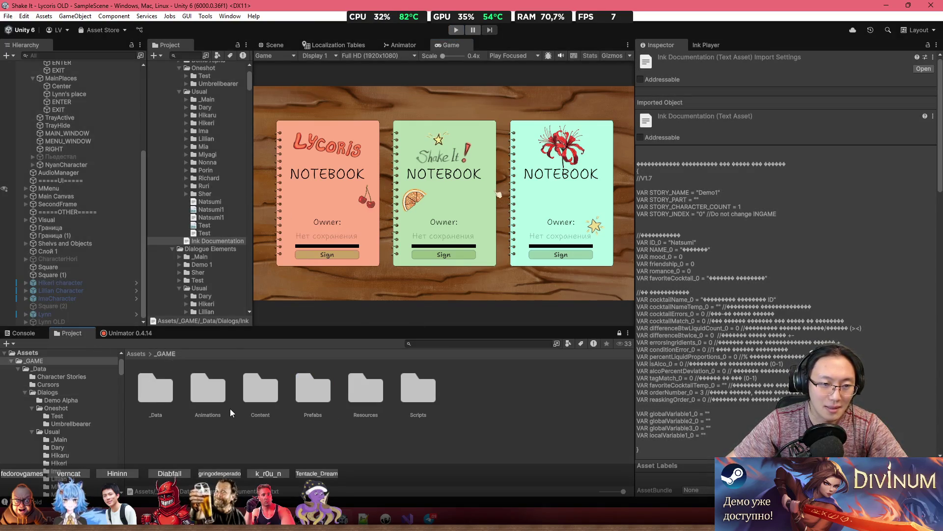
{"action": "double_click", "coordinate": [160, 394]}
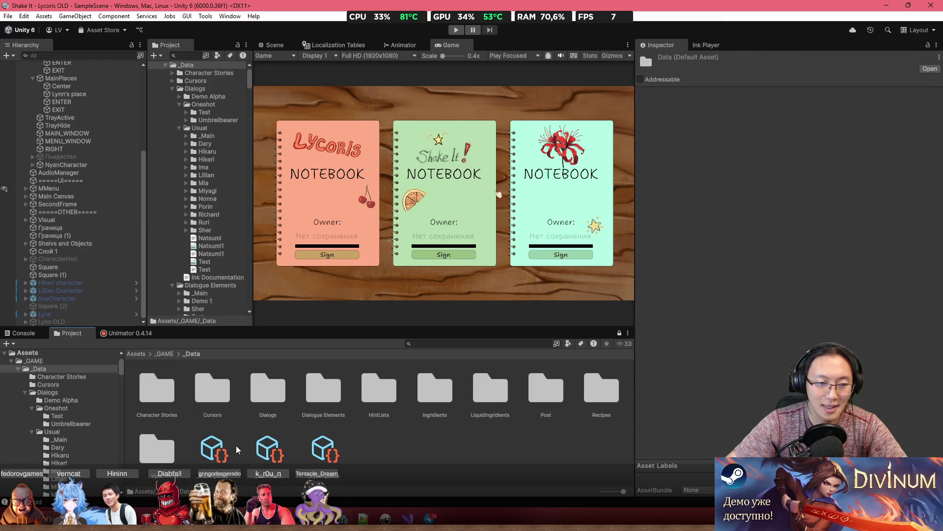
{"action": "left_click", "coordinate": [213, 448]}
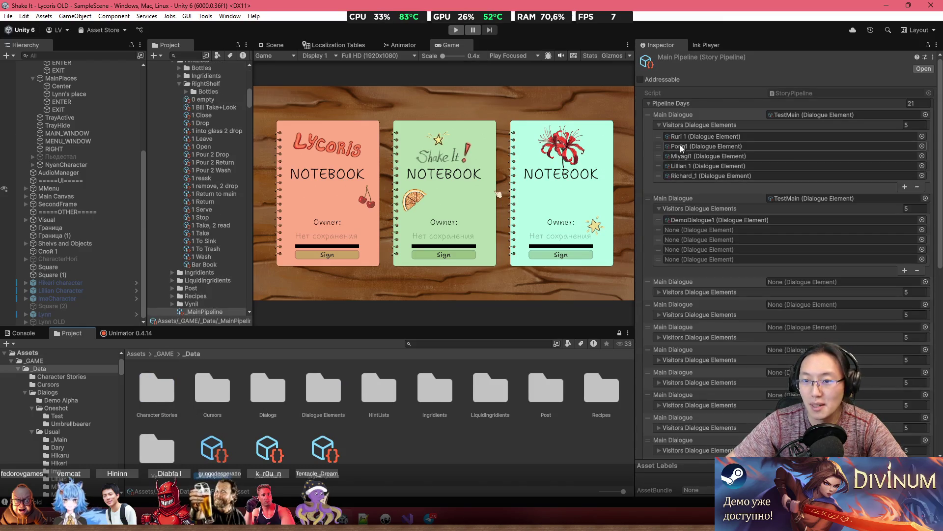
Assign DemoDialogue1 to the first day's Ruri 1 visitor field and press Play.
{"action": "left_click", "coordinate": [921, 137]}
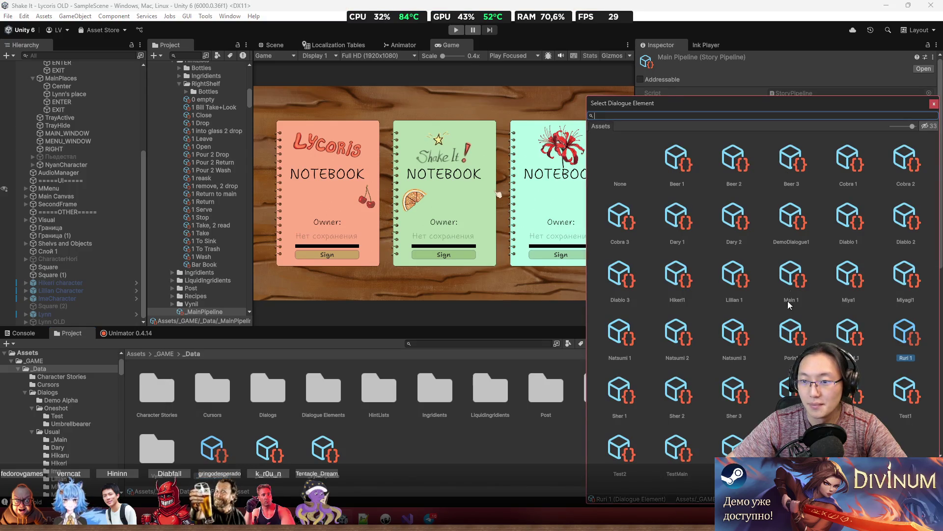
{"action": "double_click", "coordinate": [781, 221]}
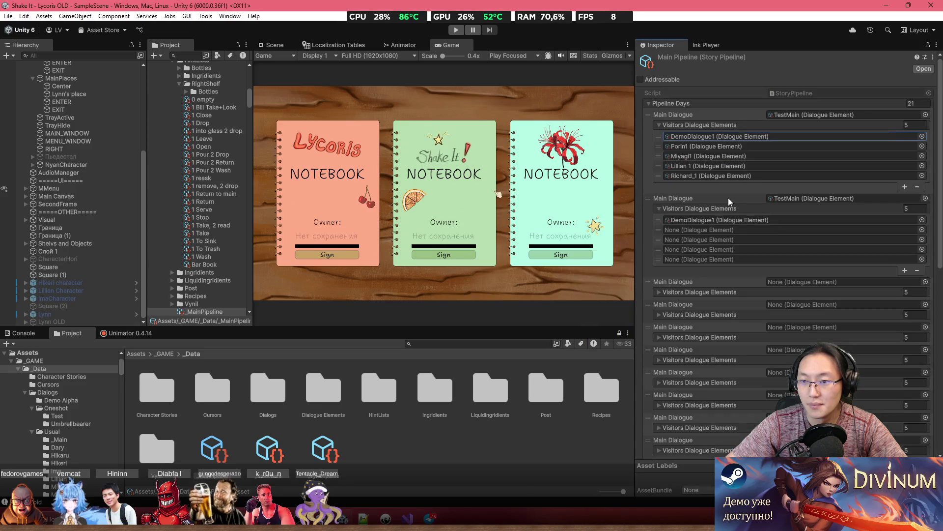
{"action": "left_click", "coordinate": [459, 30]}
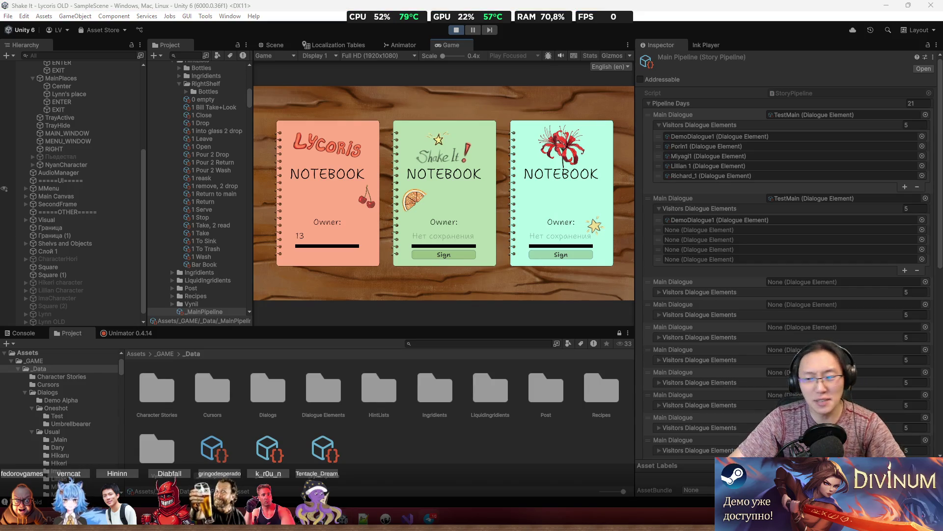
Start a new save in the green notebook with owner 'T' and sign it.
{"action": "left_click", "coordinate": [465, 240]}
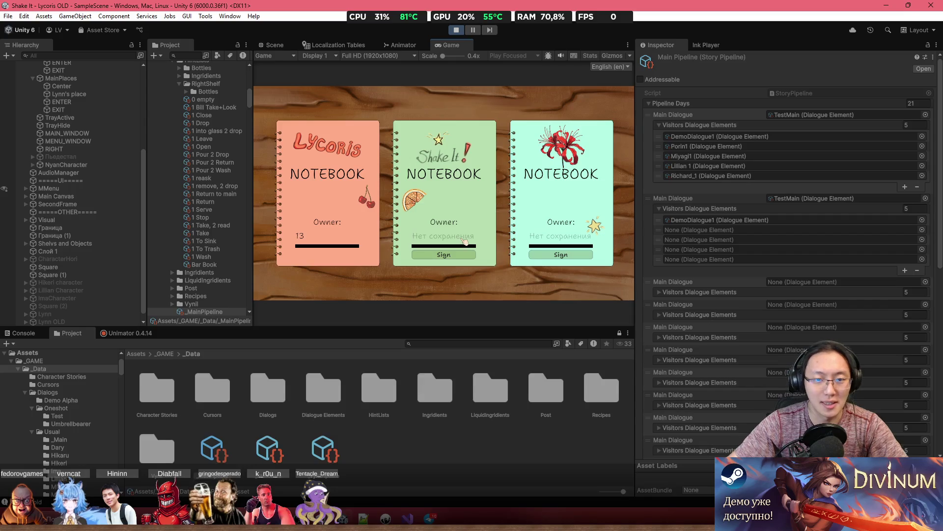
{"action": "type", "text": "Test"}
{"action": "left_click", "coordinate": [444, 255]}
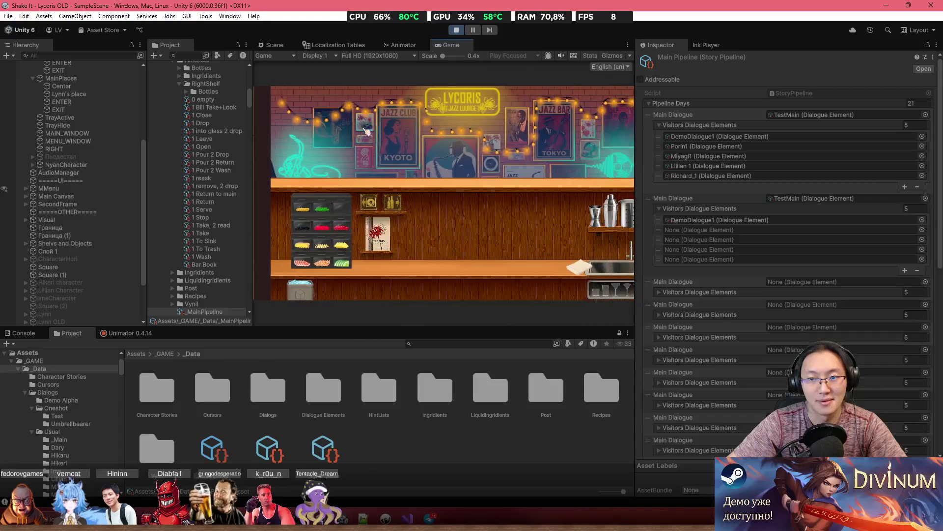
Click through the intro dialogue, skip the tutorial, and maximize the Game view.
{"action": "left_click", "coordinate": [366, 130]}
{"action": "left_click", "coordinate": [366, 131]}
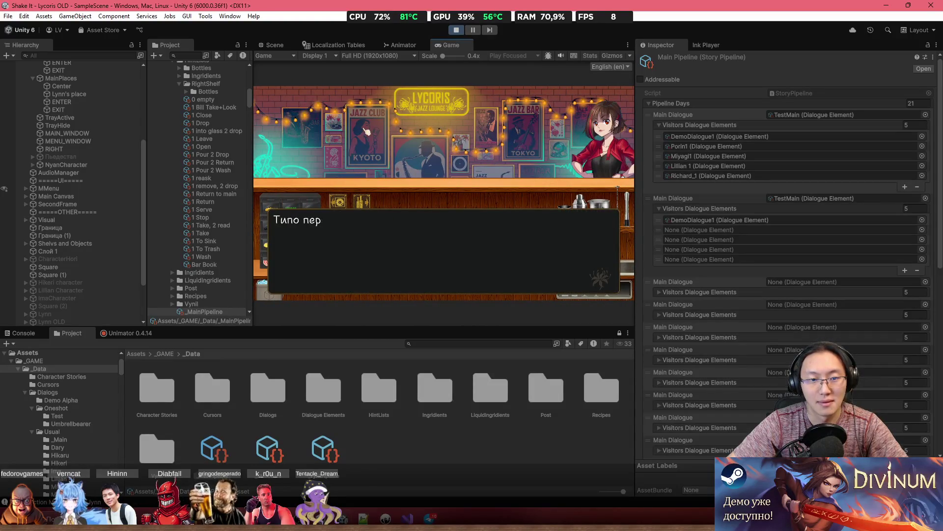
{"action": "left_click", "coordinate": [366, 131]}
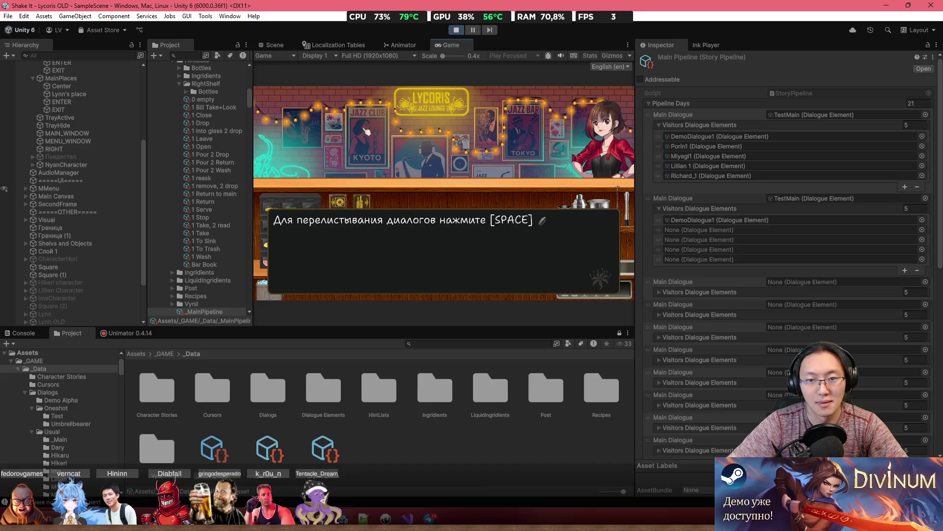
{"action": "left_click", "coordinate": [366, 130]}
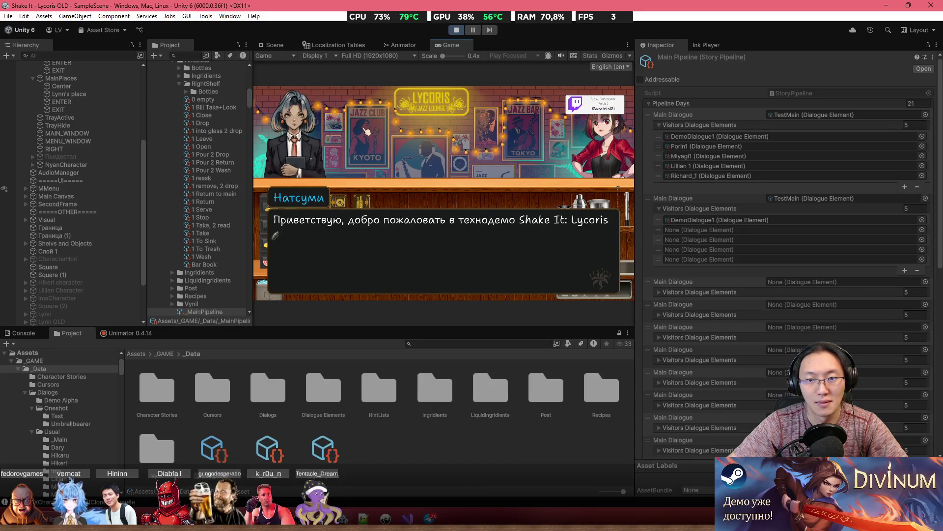
{"action": "left_click", "coordinate": [366, 131]}
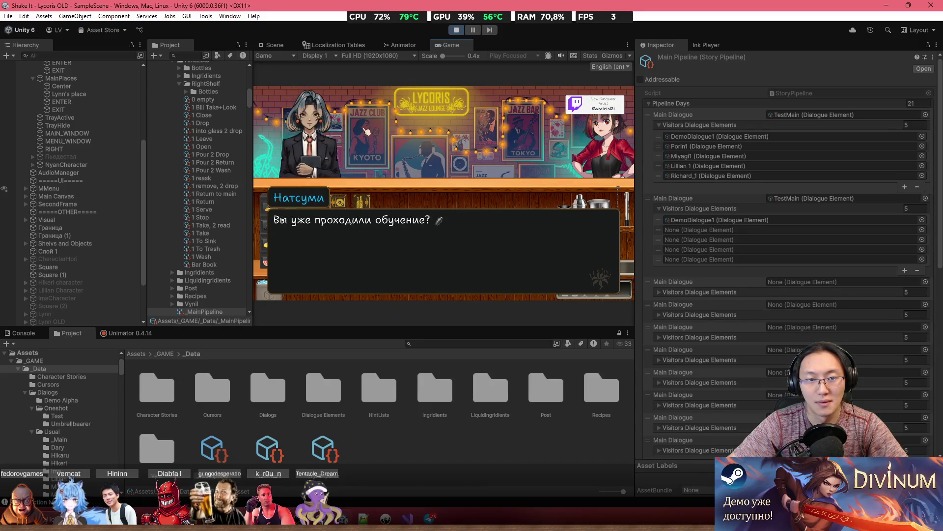
{"action": "left_click", "coordinate": [378, 156]}
{"action": "left_click", "coordinate": [377, 156]}
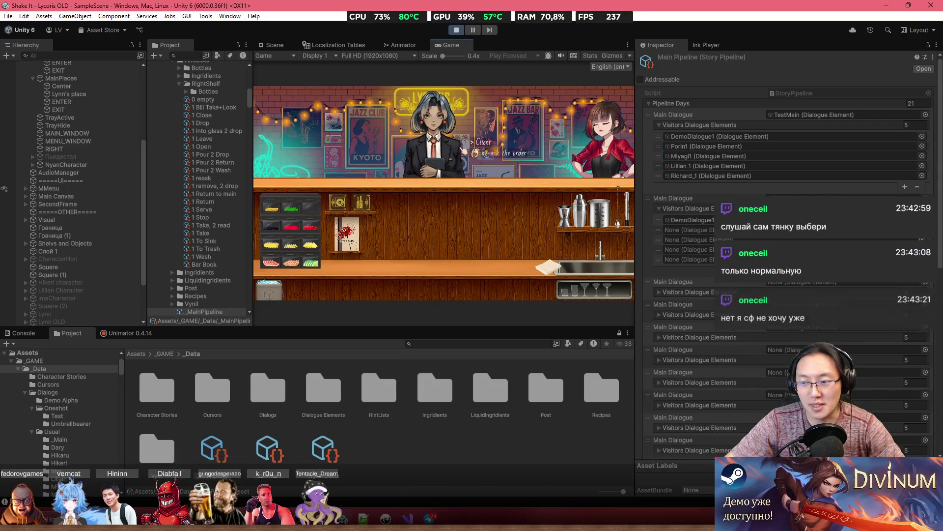
{"action": "double_click", "coordinate": [461, 44]}
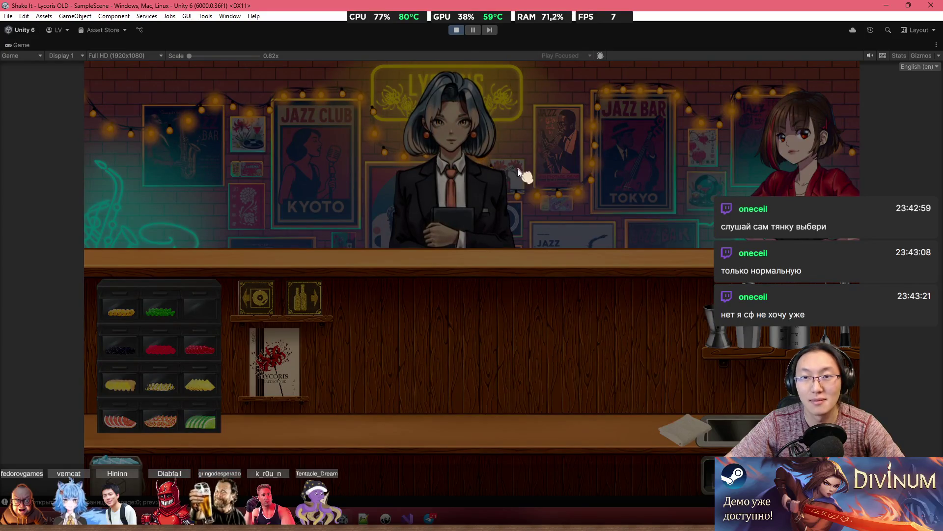
Restart Play mode, load Test's Shake It save, and skip the tutorial past Natsumi's challenge.
{"action": "left_click", "coordinate": [455, 30]}
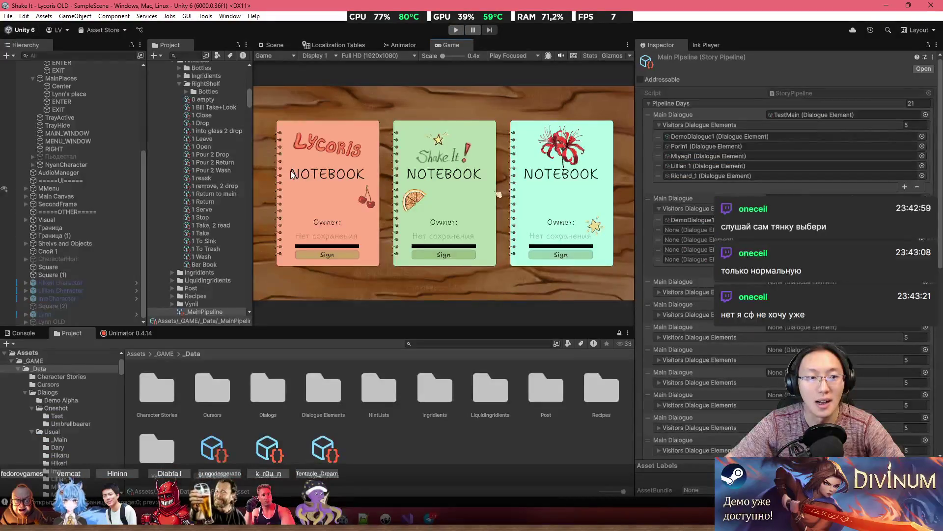
{"action": "scroll", "coordinate": [59, 185], "scroll_direction": "up", "scroll_amount": 5}
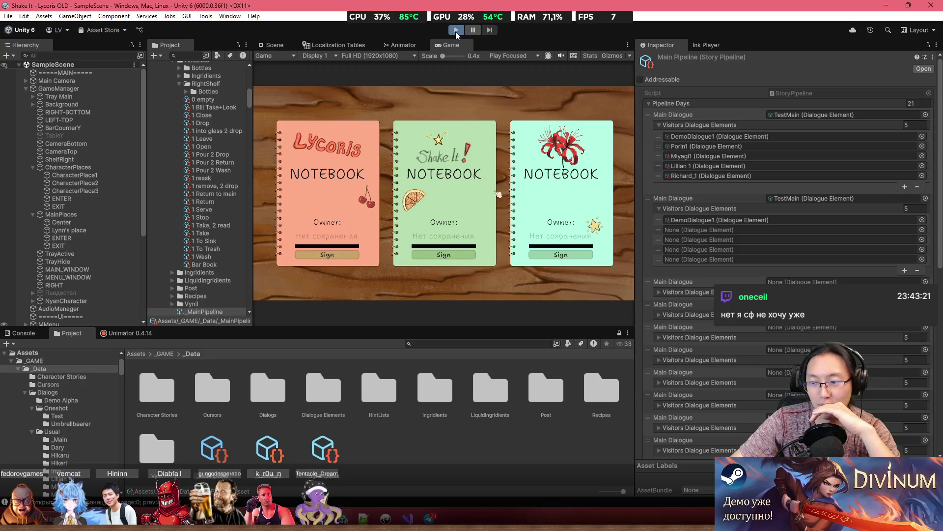
{"action": "left_click", "coordinate": [456, 31]}
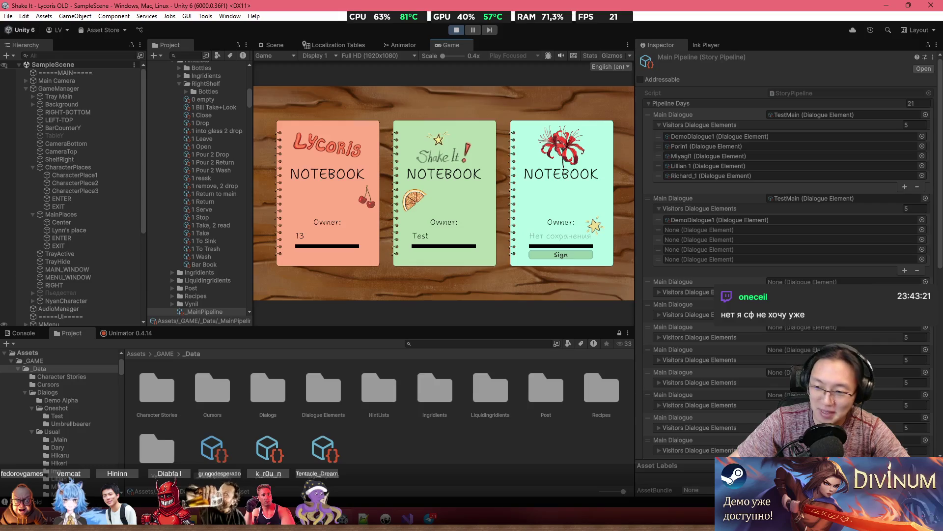
{"action": "left_click", "coordinate": [435, 222]}
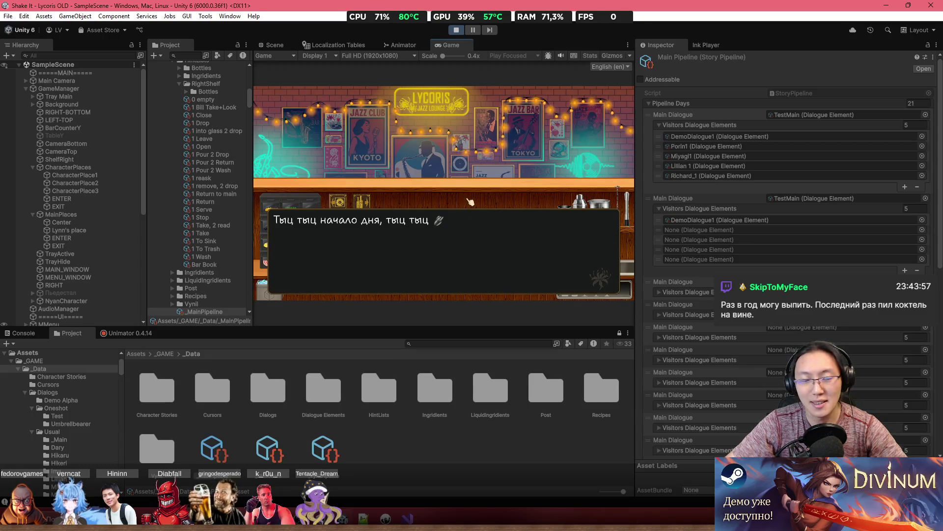
{"action": "left_click", "coordinate": [431, 227]}
{"action": "left_click", "coordinate": [432, 216]}
{"action": "left_click", "coordinate": [430, 185]}
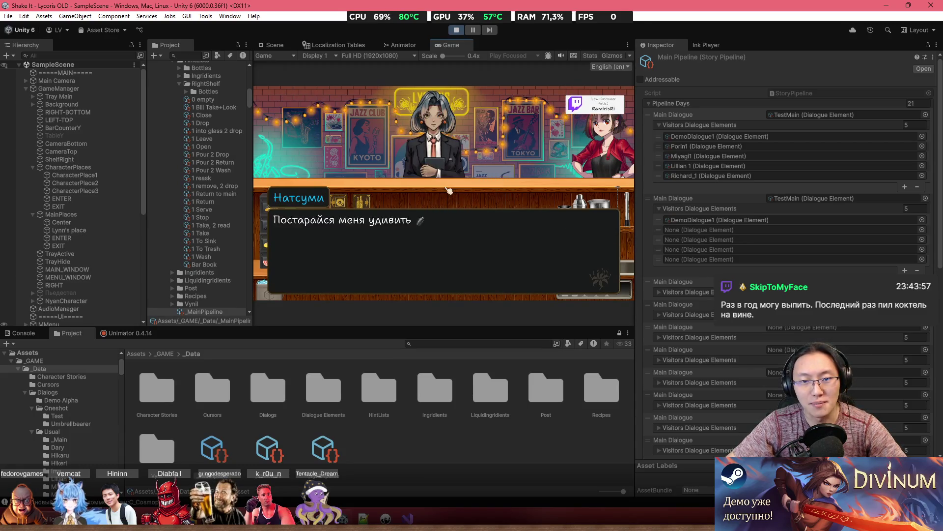
{"action": "left_click", "coordinate": [418, 221]}
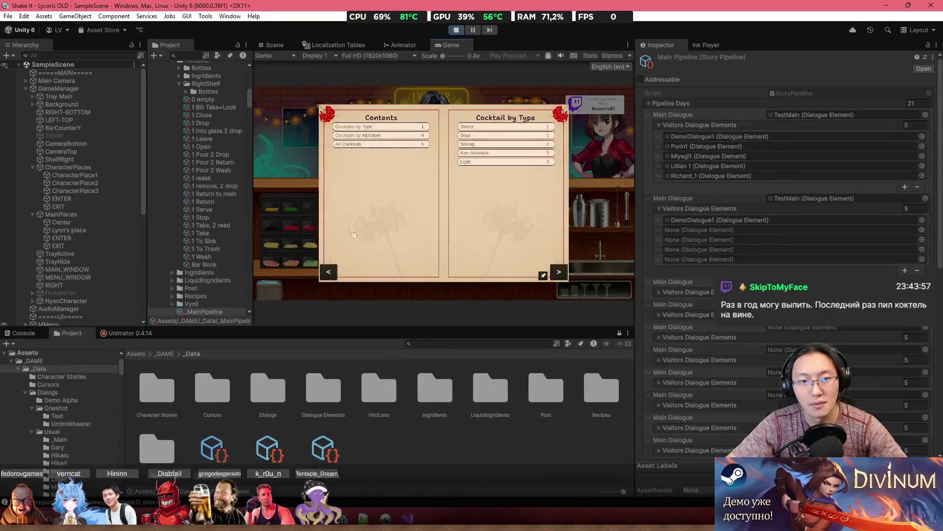
Restart with the game language set to Russian, reload the save, skip the tutorial, and maximize the Game view.
{"action": "left_click", "coordinate": [457, 30]}
{"action": "left_click", "coordinate": [457, 30]}
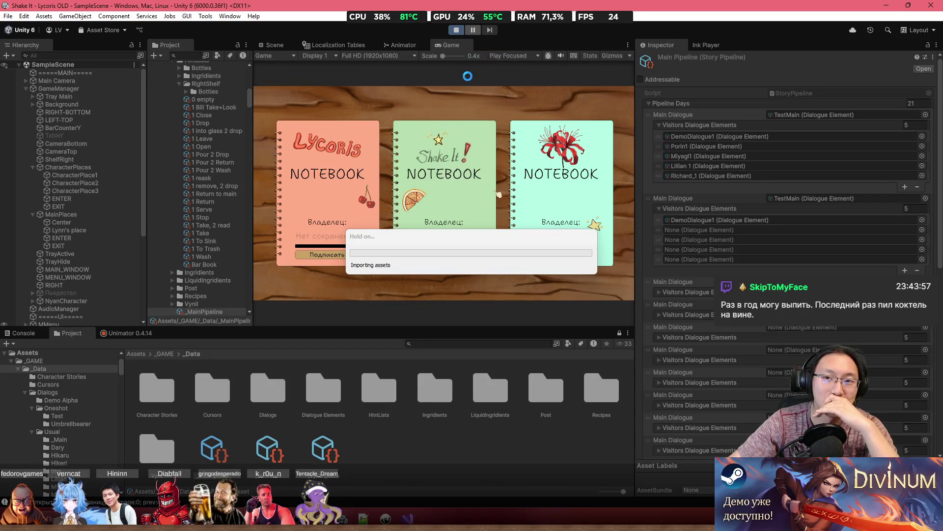
{"action": "left_click", "coordinate": [610, 67]}
{"action": "left_click", "coordinate": [609, 89]}
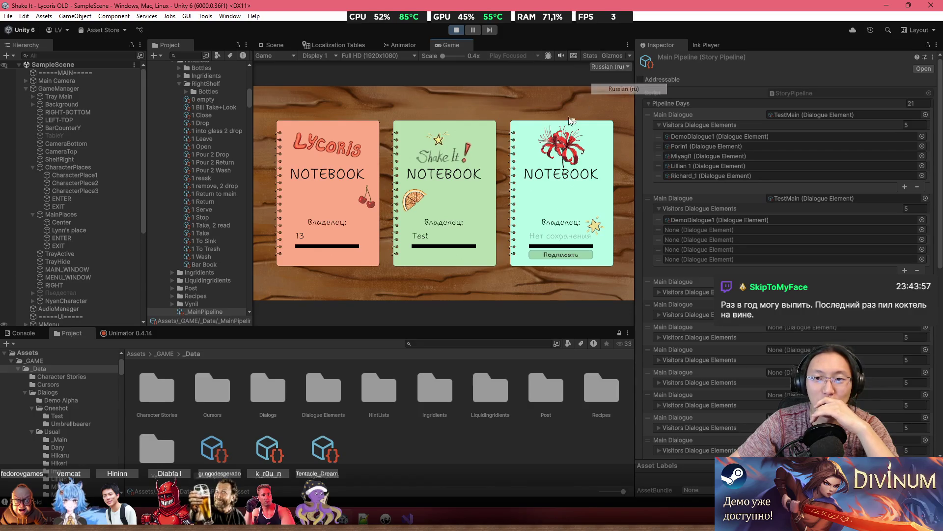
{"action": "left_click", "coordinate": [455, 177]}
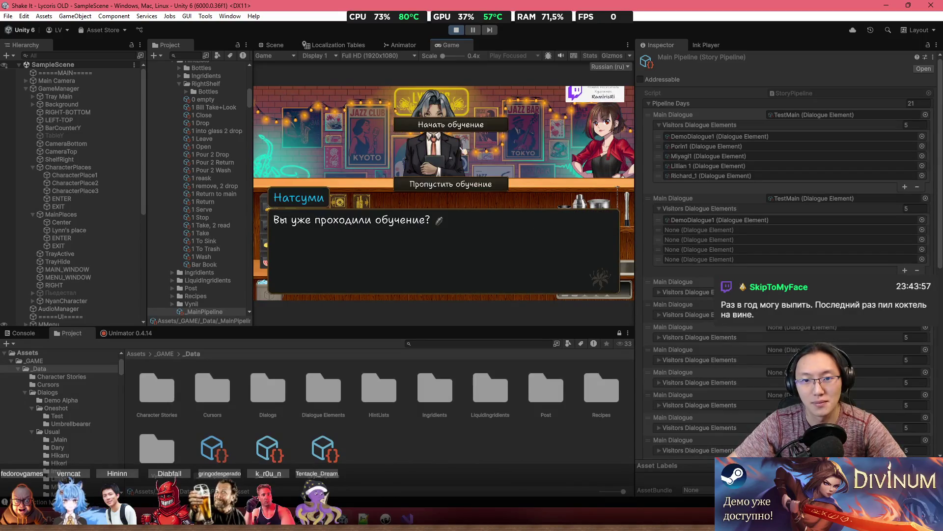
{"action": "left_click", "coordinate": [478, 186]}
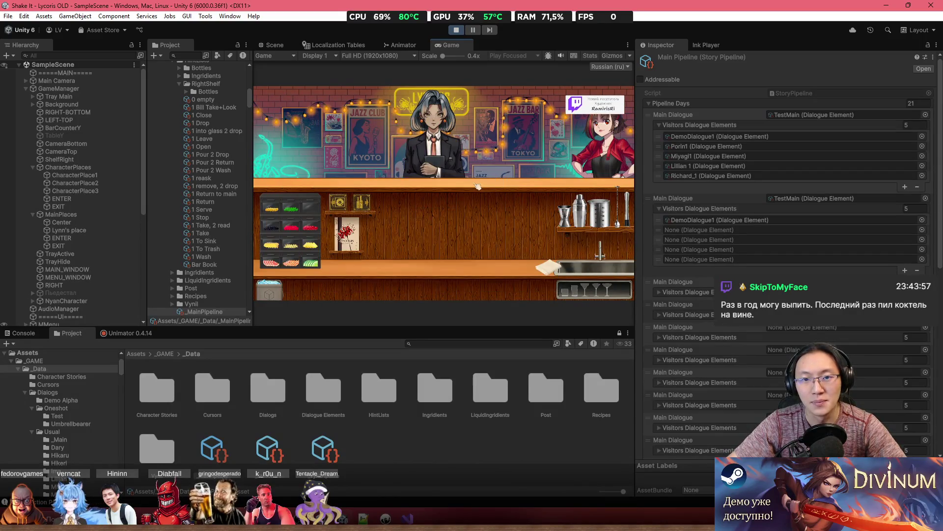
{"action": "double_click", "coordinate": [450, 45]}
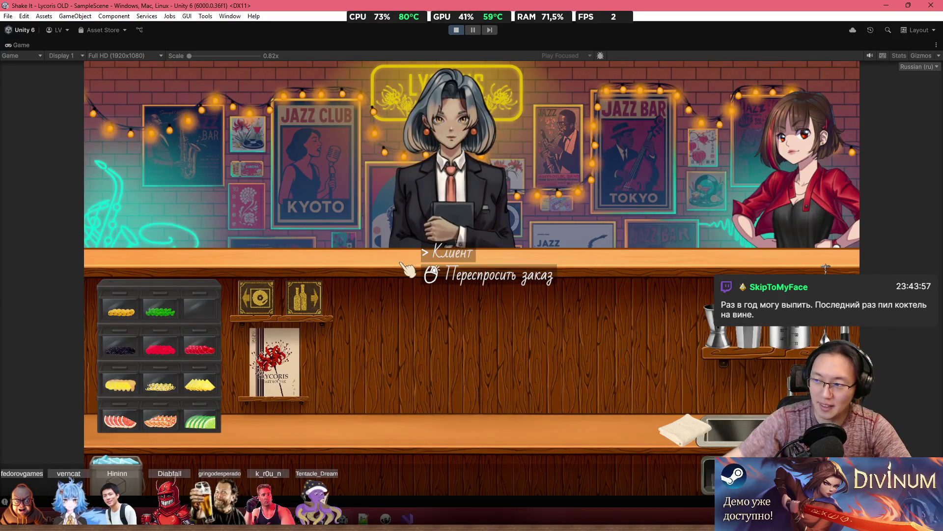
Look up Отвёртка in the Lycoris recipe book's alphabetical list, then close the book.
{"action": "left_click", "coordinate": [434, 274]}
{"action": "left_click", "coordinate": [270, 363]}
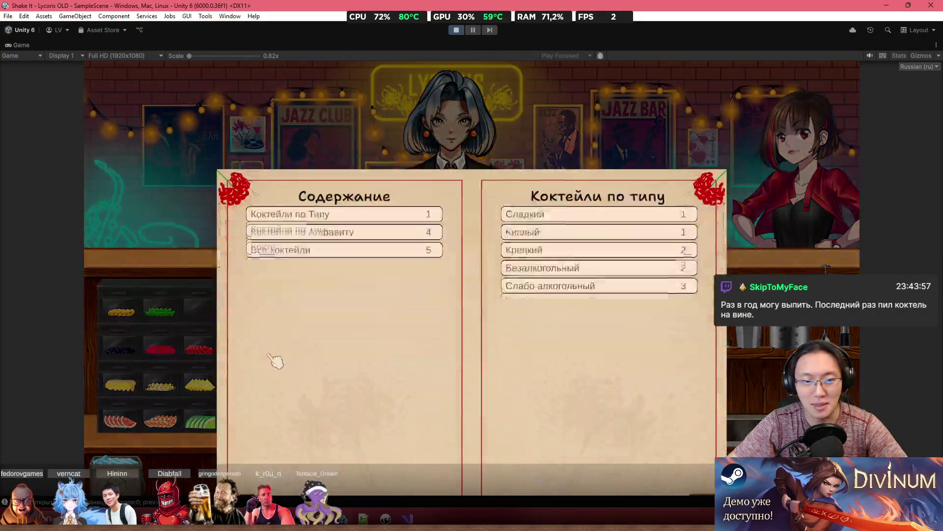
{"action": "left_click", "coordinate": [383, 183]}
{"action": "left_click", "coordinate": [268, 388]}
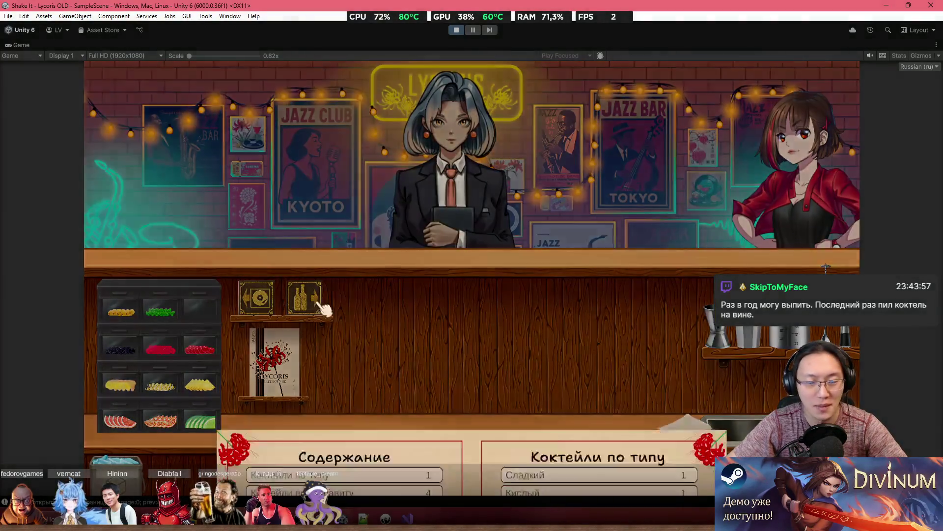
{"action": "left_click", "coordinate": [383, 164]}
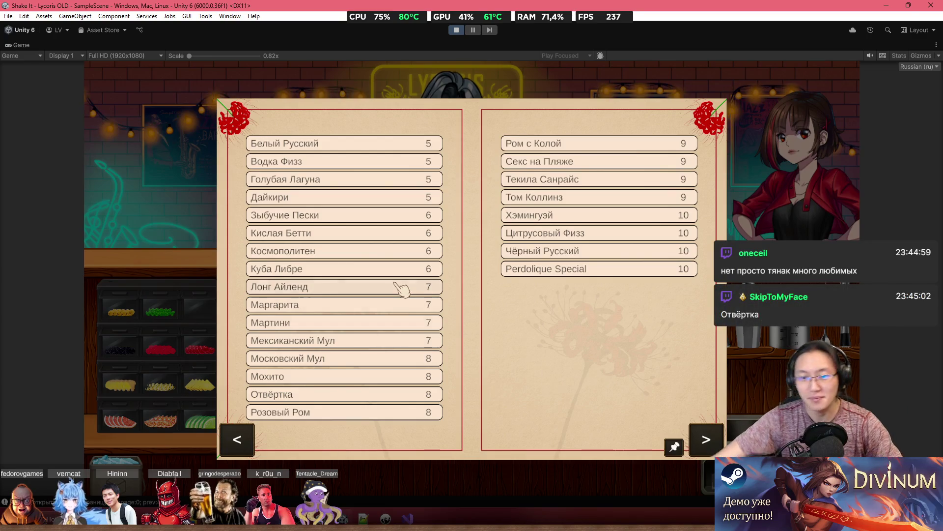
{"action": "left_click", "coordinate": [366, 395]}
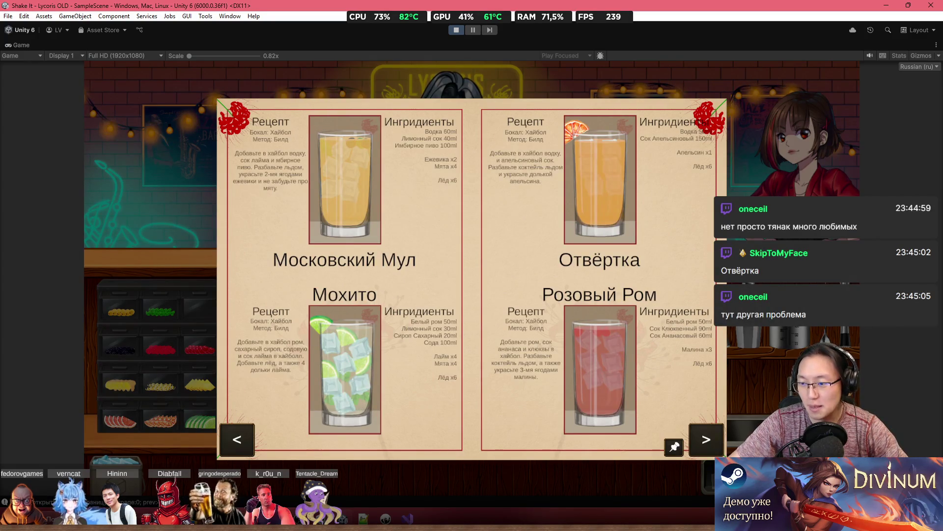
{"action": "left_click", "coordinate": [645, 455]}
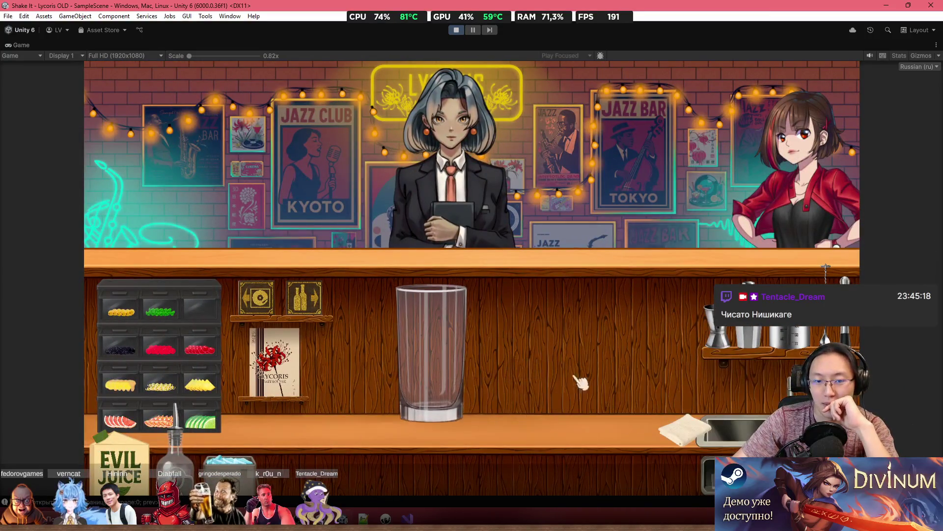
Measure vodka and Evil Juice orange juice in the jigger and empty it into the highball.
{"action": "left_click", "coordinate": [710, 322]}
{"action": "right_click", "coordinate": [659, 352]}
{"action": "left_click", "coordinate": [431, 366]}
{"action": "right_click", "coordinate": [356, 364]}
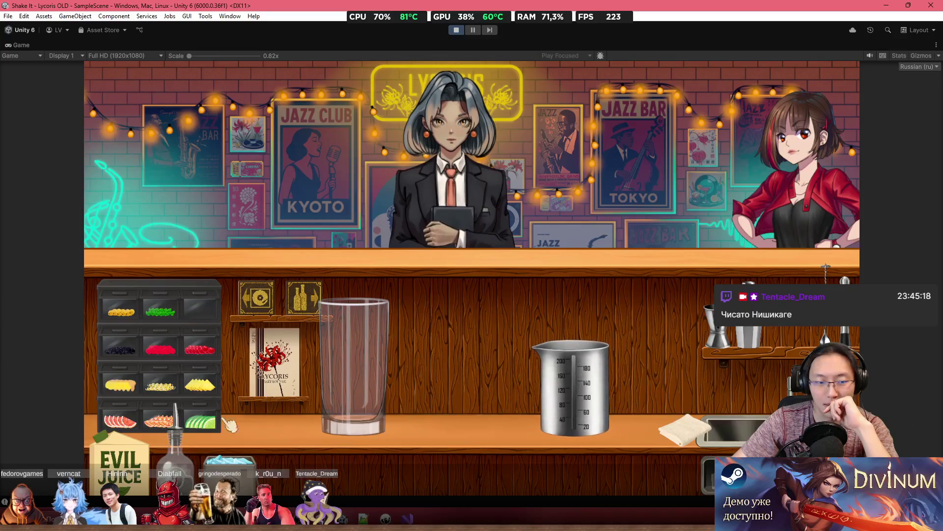
{"action": "left_click", "coordinate": [153, 467]}
{"action": "mouse_move", "coordinate": [675, 364]}
{"action": "left_mouse_down"}
{"action": "mouse_move", "coordinate": [659, 273]}
{"action": "mouse_move", "coordinate": [649, 270]}
{"action": "left_mouse_up"}
{"action": "left_click_drag", "start_coordinate": [634, 285], "coordinate": [634, 284]}
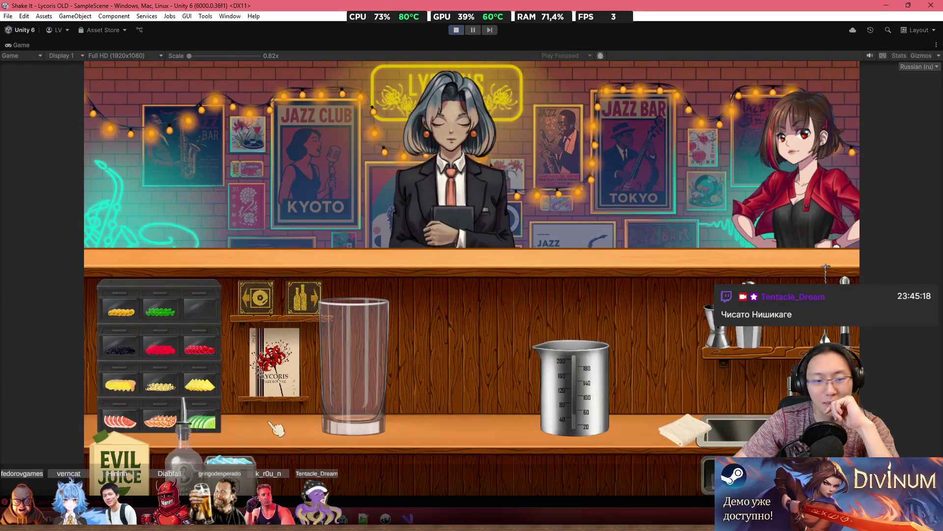
{"action": "mouse_move", "coordinate": [120, 461]}
{"action": "left_mouse_down"}
{"action": "mouse_move", "coordinate": [400, 381]}
{"action": "mouse_move", "coordinate": [697, 216]}
{"action": "mouse_move", "coordinate": [624, 227]}
{"action": "mouse_move", "coordinate": [603, 241]}
{"action": "left_mouse_up"}
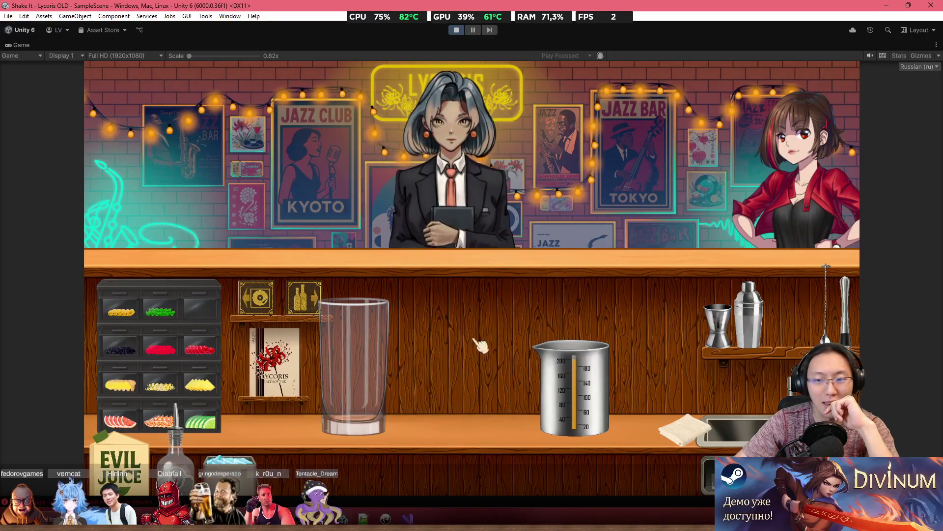
{"action": "mouse_move", "coordinate": [376, 364]}
{"action": "left_mouse_down"}
{"action": "mouse_move", "coordinate": [452, 364]}
{"action": "mouse_move", "coordinate": [464, 389]}
{"action": "left_mouse_up"}
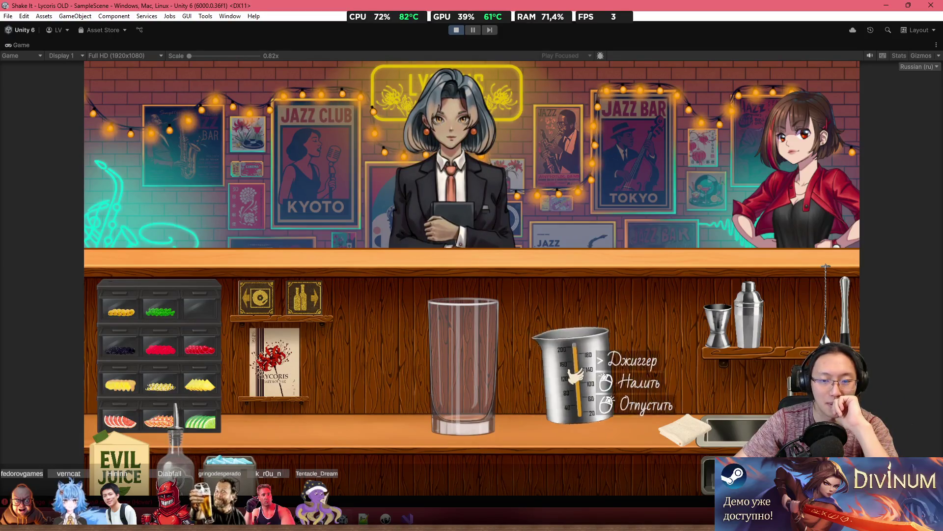
{"action": "mouse_move", "coordinate": [575, 374]}
{"action": "left_mouse_down"}
{"action": "mouse_move", "coordinate": [498, 185]}
{"action": "mouse_move", "coordinate": [613, 350]}
{"action": "left_mouse_up"}
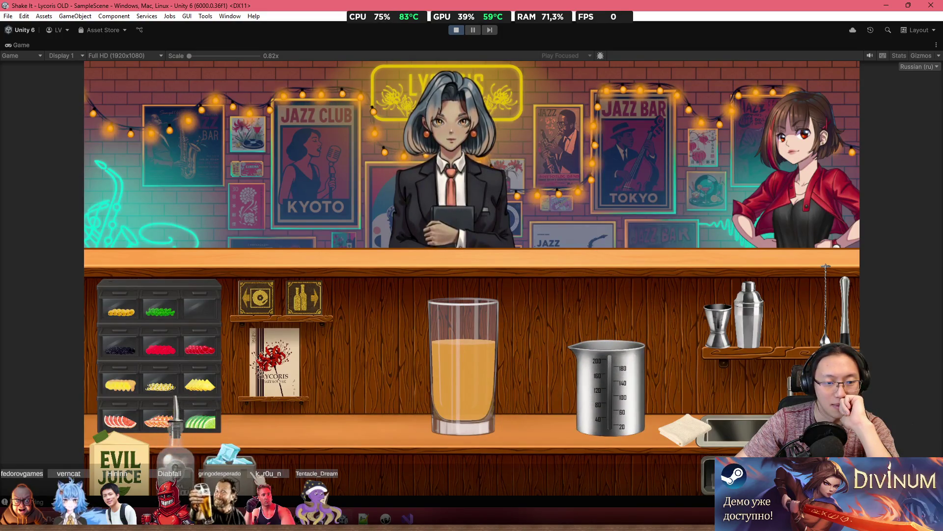
Add ice, garnish with an orange slice, and serve the Отвёртка to Natsumi.
{"action": "mouse_move", "coordinate": [255, 472]}
{"action": "left_mouse_down"}
{"action": "mouse_move", "coordinate": [327, 369]}
{"action": "mouse_move", "coordinate": [449, 286]}
{"action": "mouse_move", "coordinate": [491, 289]}
{"action": "left_mouse_up"}
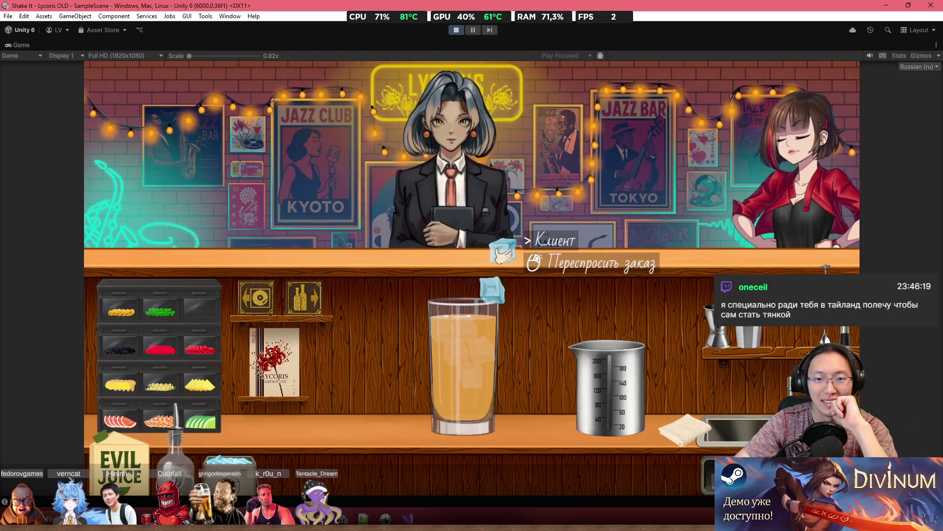
{"action": "mouse_move", "coordinate": [502, 253]}
{"action": "left_mouse_down"}
{"action": "mouse_move", "coordinate": [505, 268]}
{"action": "mouse_move", "coordinate": [565, 294]}
{"action": "mouse_move", "coordinate": [696, 289]}
{"action": "mouse_move", "coordinate": [638, 316]}
{"action": "mouse_move", "coordinate": [497, 465]}
{"action": "mouse_move", "coordinate": [280, 445]}
{"action": "mouse_move", "coordinate": [229, 456]}
{"action": "left_mouse_up"}
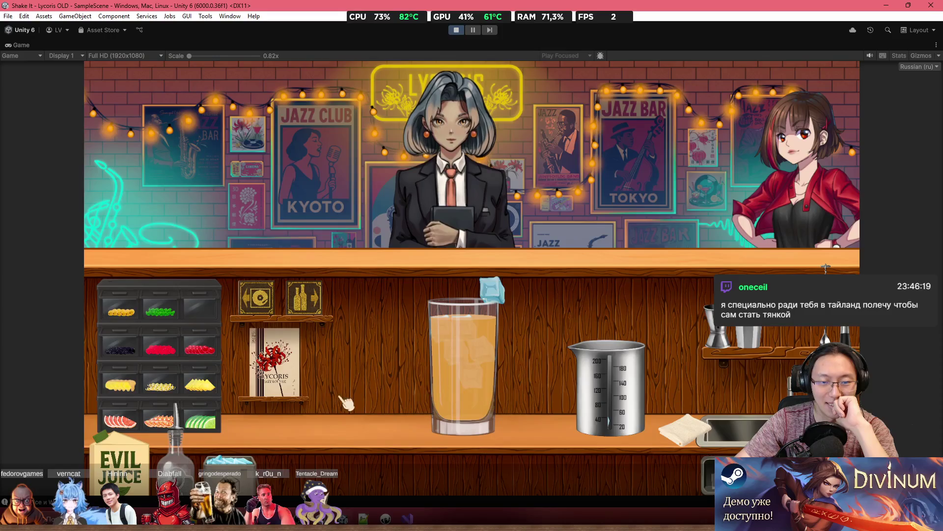
{"action": "left_click", "coordinate": [278, 373]}
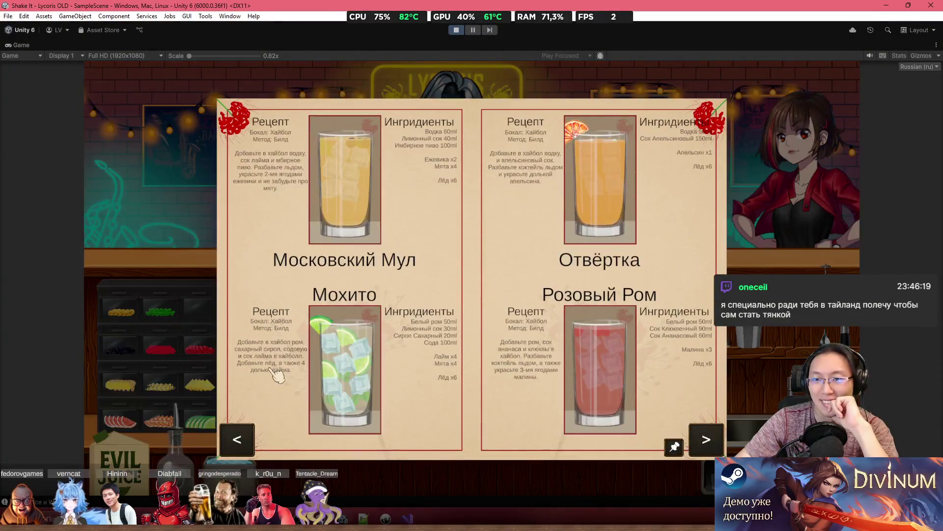
{"action": "key", "text": "Escape"}
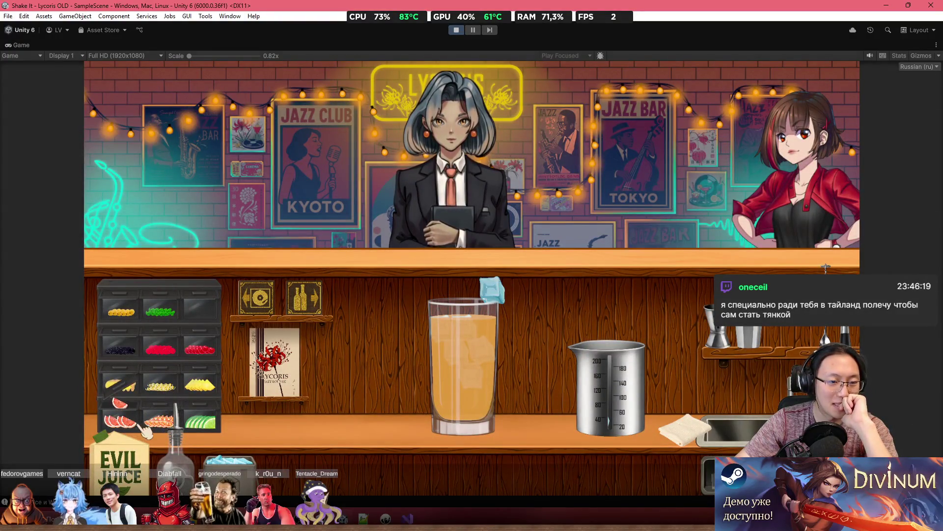
{"action": "left_click", "coordinate": [160, 421]}
{"action": "left_click", "coordinate": [459, 391]}
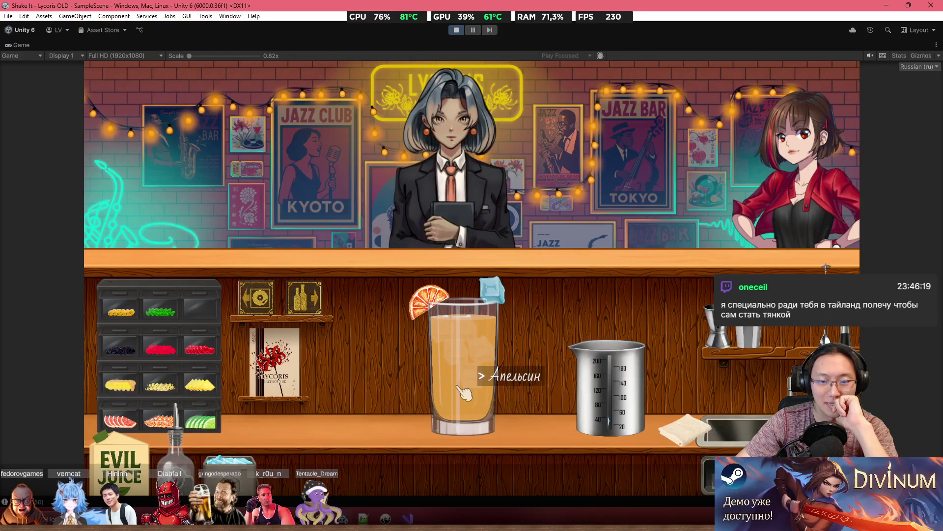
{"action": "left_click", "coordinate": [464, 391]}
{"action": "left_click", "coordinate": [456, 241]}
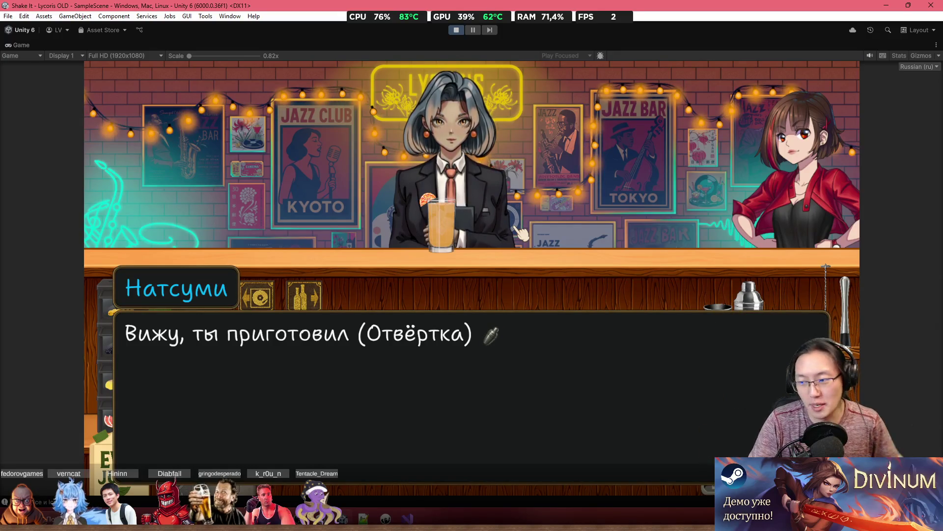
Advance through Натсуми's feedback lines until she rates the Отвёртка a perfect cocktail.
{"action": "left_click", "coordinate": [517, 228]}
{"action": "left_click", "coordinate": [517, 229]}
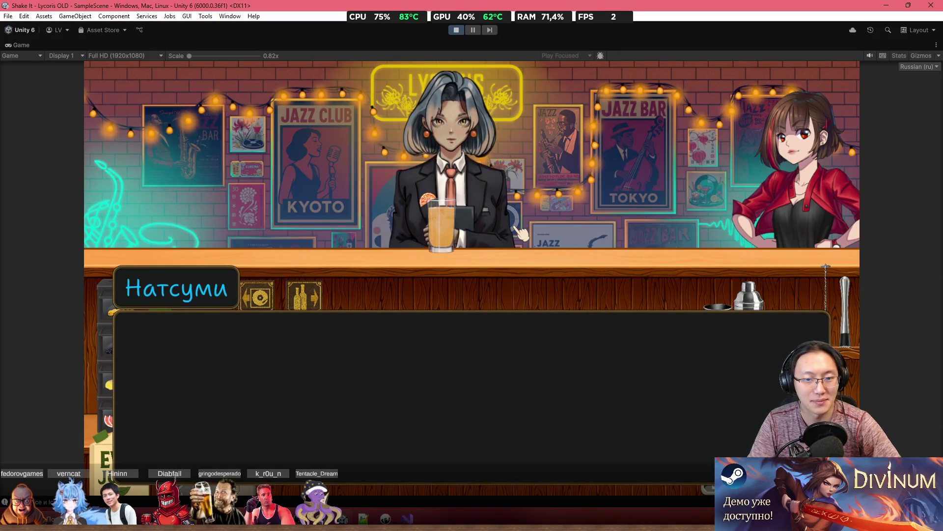
{"action": "left_click", "coordinate": [517, 229]}
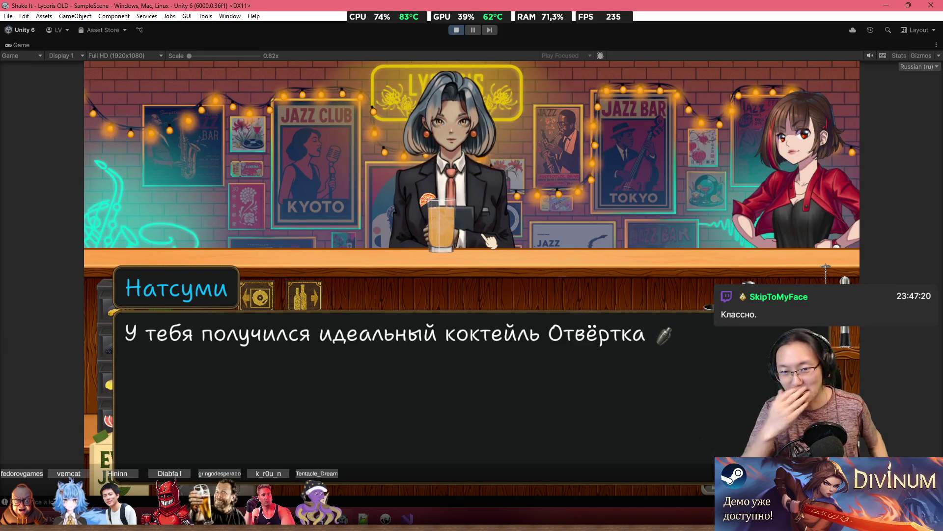
{"action": "left_click", "coordinate": [511, 275]}
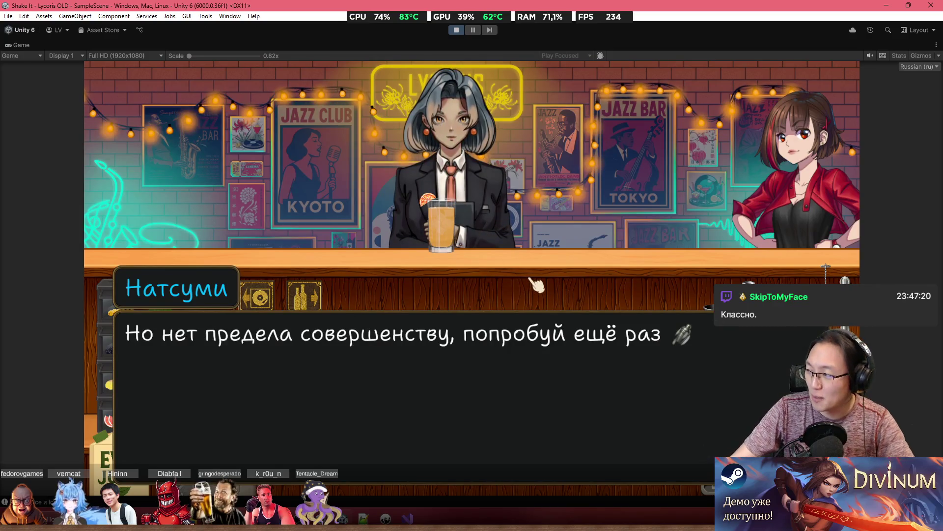
{"action": "left_click", "coordinate": [535, 284]}
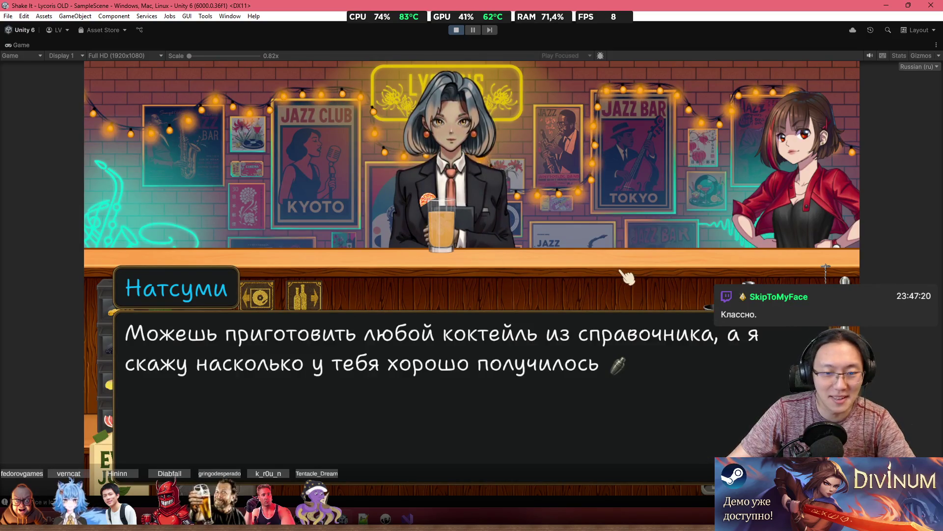
Close Натсуми's last dialogue line and bring the running Unity bar scene back into focus.
{"action": "left_click", "coordinate": [631, 275]}
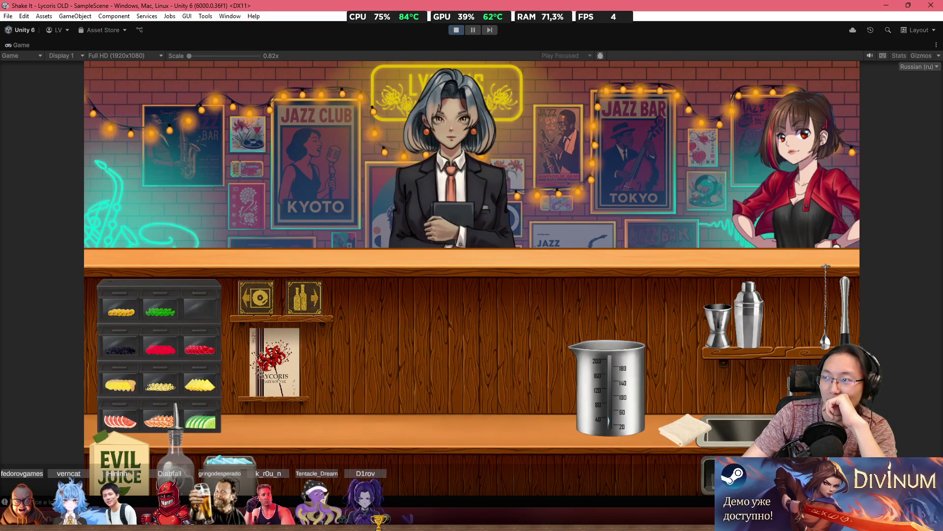
{"action": "key", "text": "alt+Tab"}
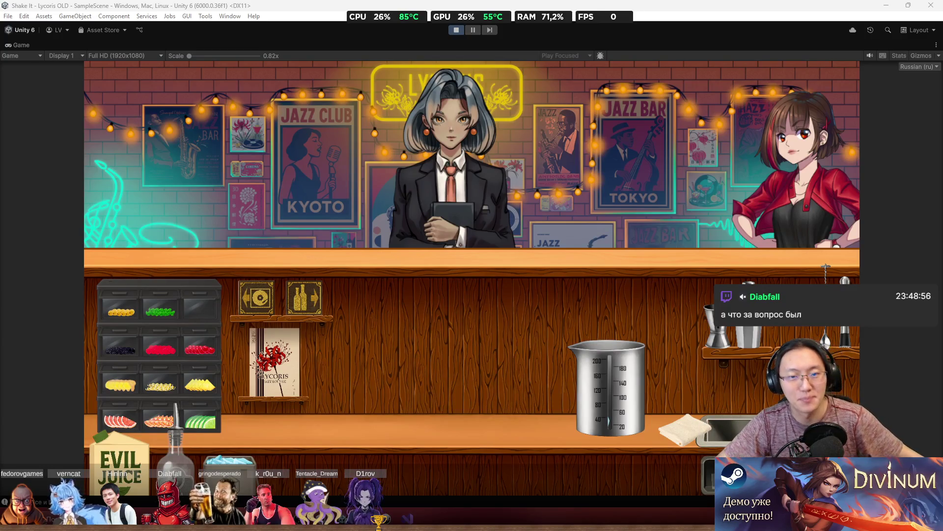
{"action": "left_click", "coordinate": [575, 252]}
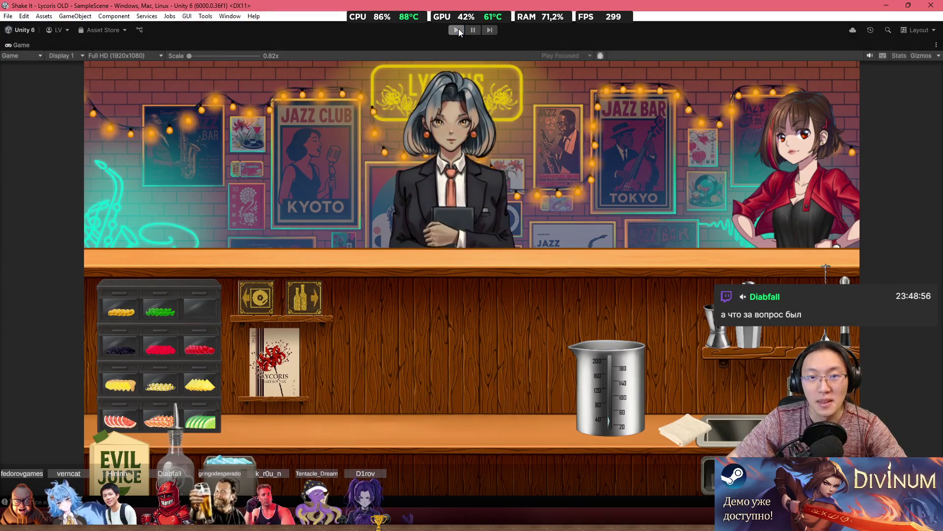
Exit Play mode from the toolbar to stop the running game.
{"action": "left_click", "coordinate": [457, 29]}
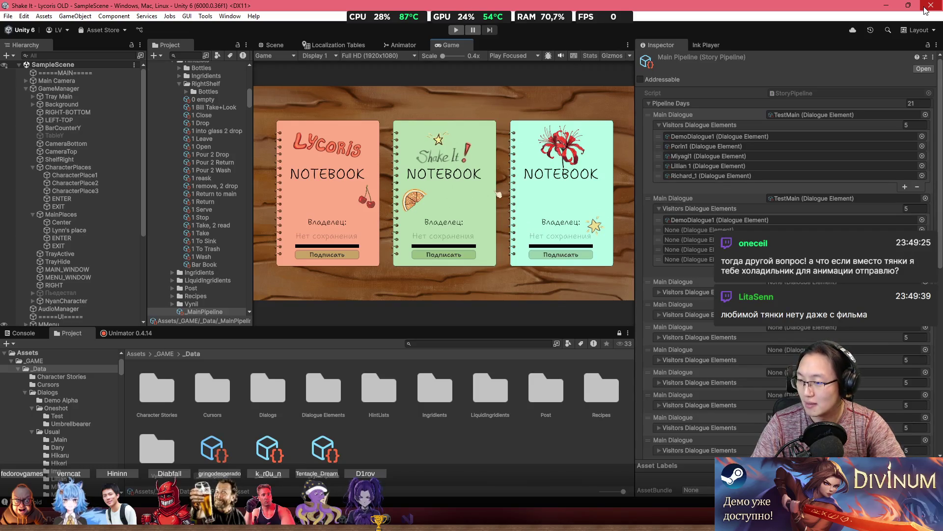
Minimize Unity and launch Google Chrome from the desktop shortcut.
{"action": "left_click", "coordinate": [886, 6]}
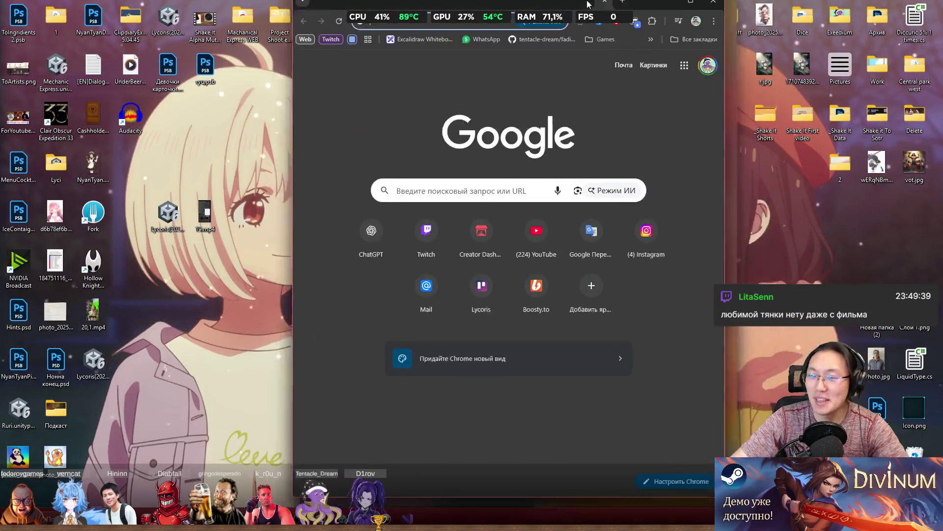
{"action": "double_click", "coordinate": [569, 4]}
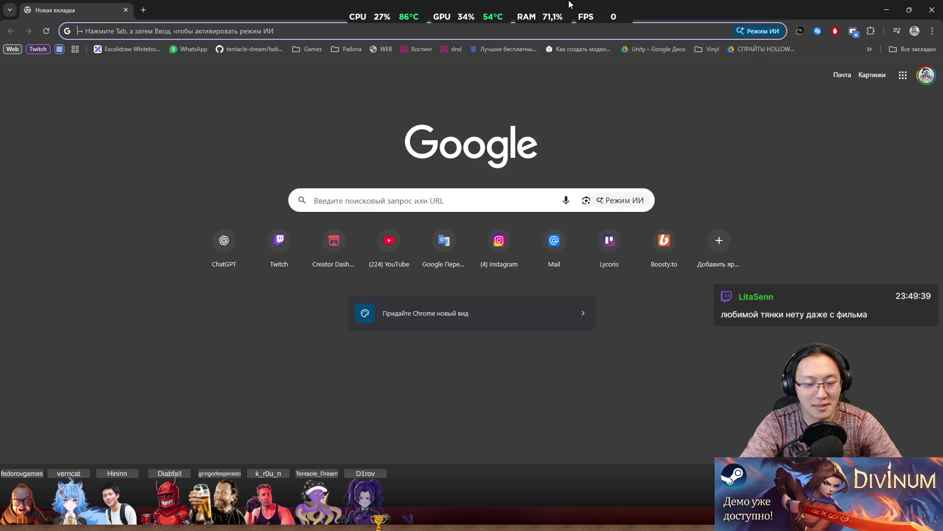
Search Google for 'аниме про торговый автомат' and view the Картинки image results.
{"action": "type", "text": "аниме про торговы"}
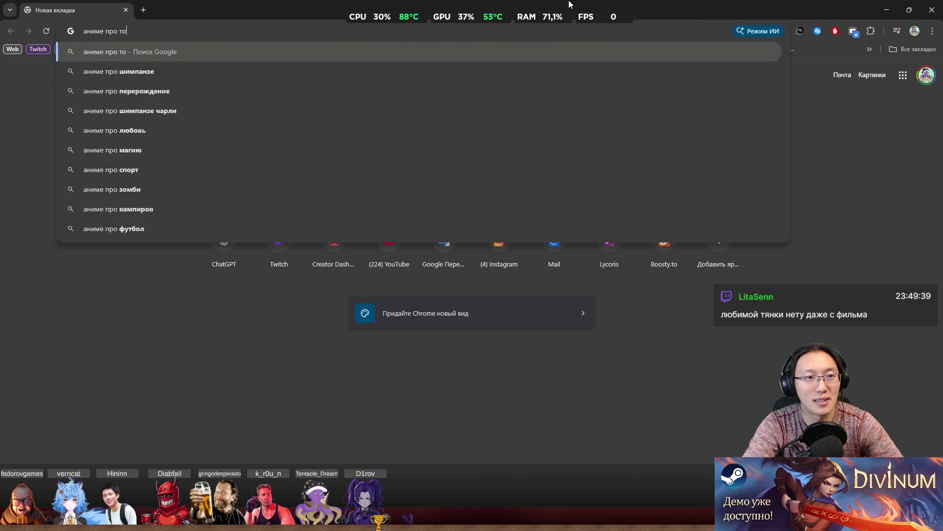
{"action": "type", "text": "й"}
{"action": "key", "text": "Return"}
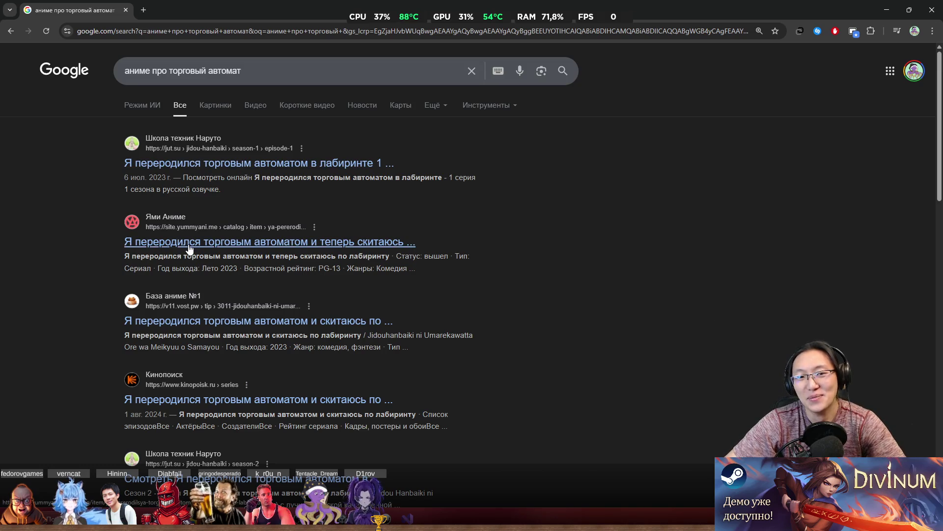
{"action": "left_click", "coordinate": [190, 114]}
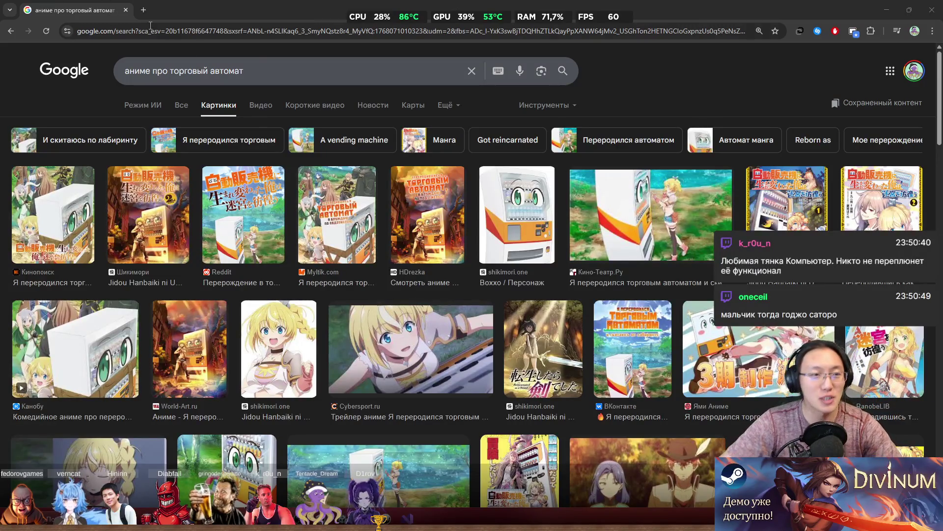
Replace the search query with 'годжо сатору' and load its image results.
{"action": "left_click_drag", "start_coordinate": [244, 71], "coordinate": [139, 71]}
{"action": "left_click_drag", "start_coordinate": [244, 71], "coordinate": [90, 60]}
{"action": "type", "text": "в"}
{"action": "key", "text": "BackSpace"}
{"action": "type", "text": "годжо"}
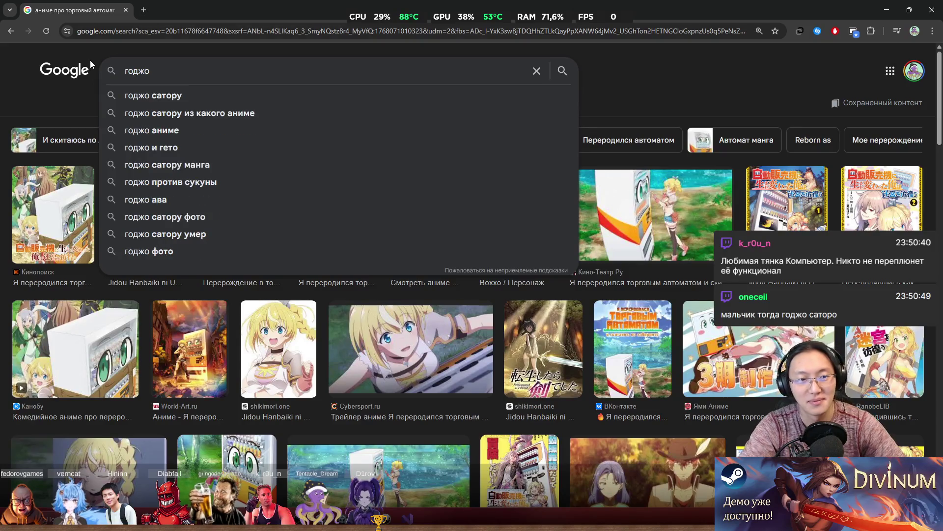
{"action": "key", "text": "Down"}
{"action": "key", "text": "Return"}
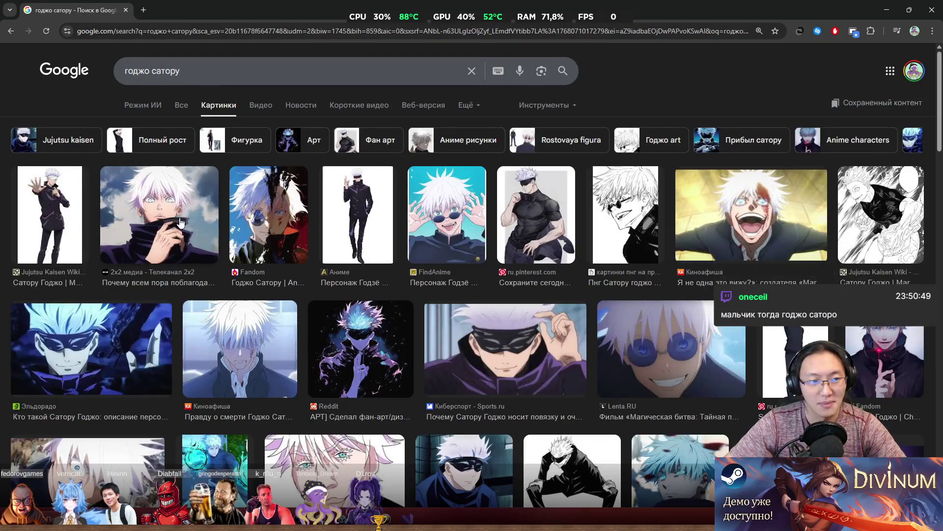
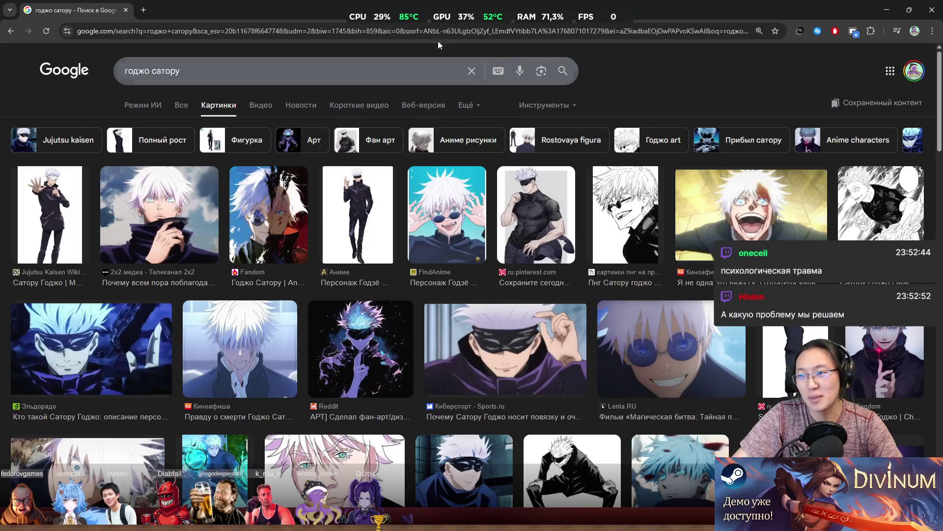
Pull the Chrome window showing the Gojo image results out of full screen and close it.
{"action": "left_click_drag", "start_coordinate": [427, 9], "coordinate": [340, 181]}
{"action": "left_click", "coordinate": [567, 173]}
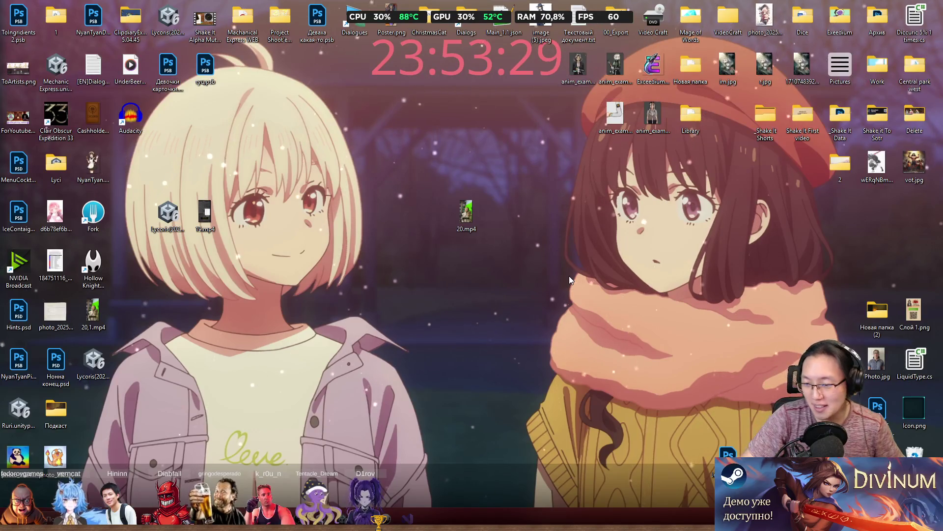
{"action": "key", "text": "super+n"}
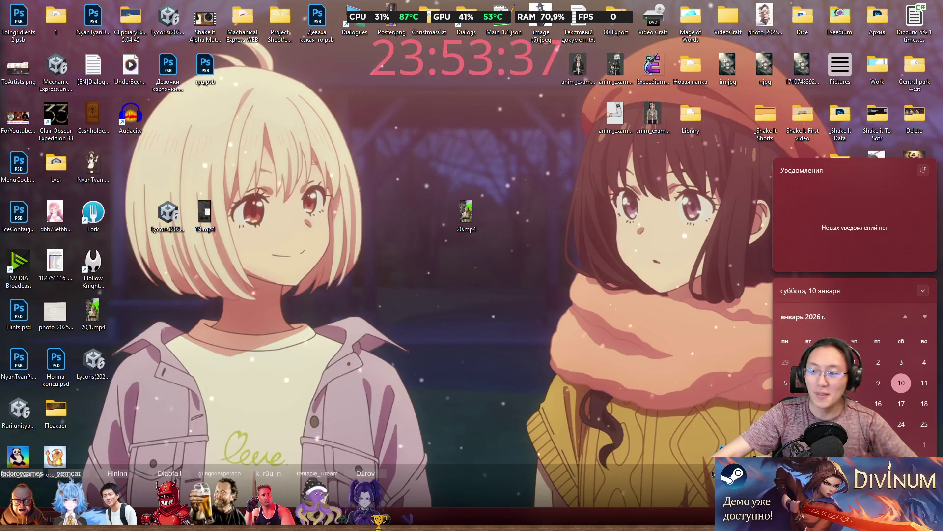
{"action": "left_click", "coordinate": [28, 122]}
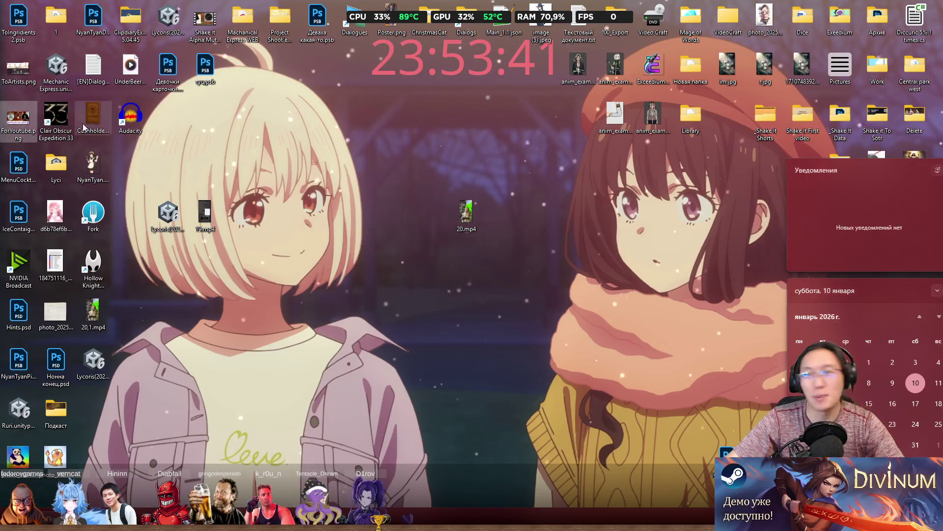
{"action": "left_click", "coordinate": [346, 132]}
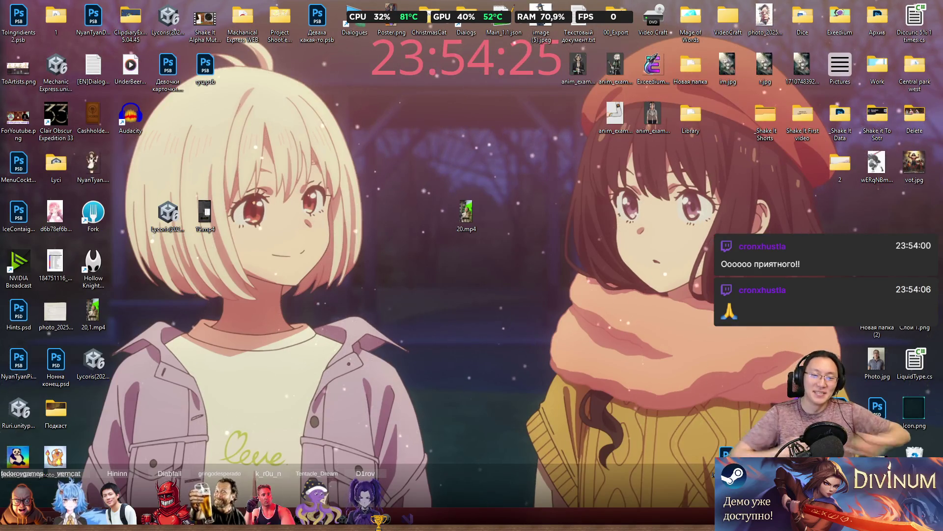
Move 19.mp4 and the Lycoris package into free icon slots and shift 20.mp4 aside.
{"action": "left_click_drag", "start_coordinate": [217, 236], "coordinate": [203, 177]}
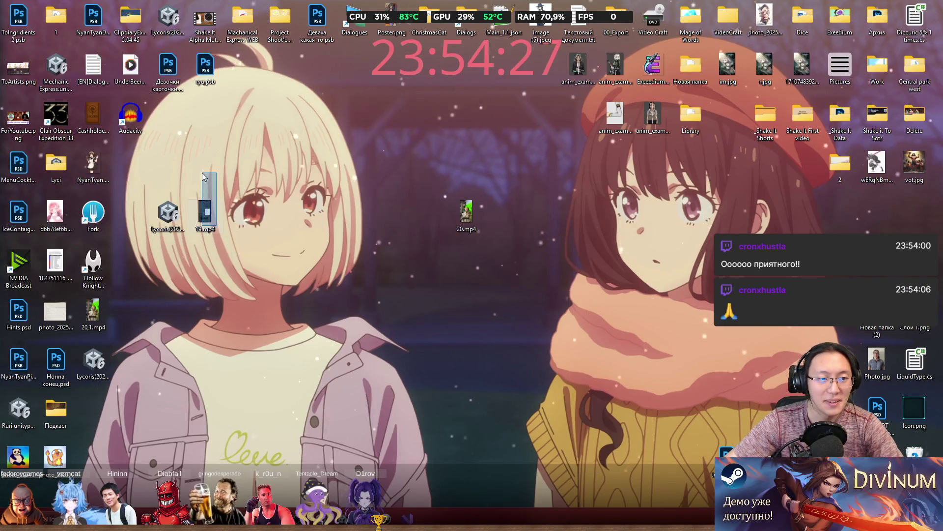
{"action": "mouse_move", "coordinate": [205, 209]}
{"action": "left_mouse_down"}
{"action": "mouse_move", "coordinate": [201, 113]}
{"action": "mouse_move", "coordinate": [168, 114]}
{"action": "left_mouse_up"}
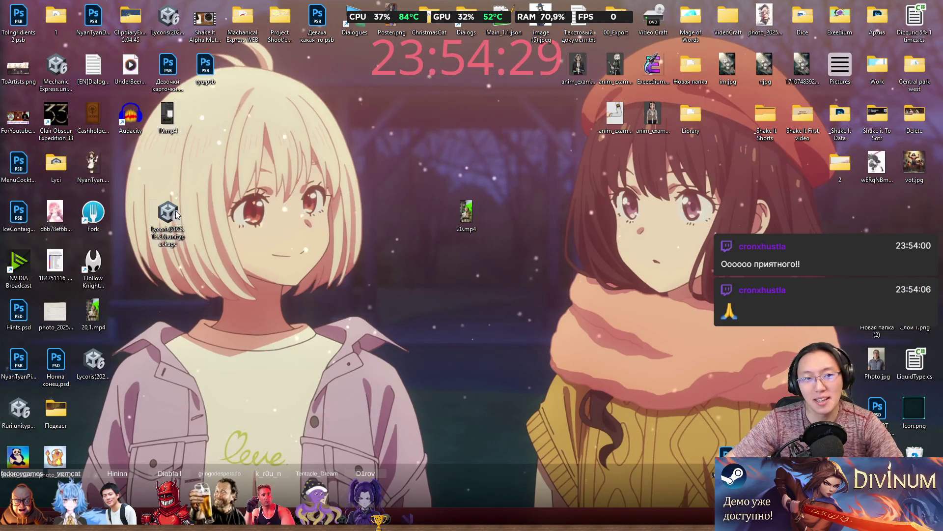
{"action": "left_click_drag", "start_coordinate": [177, 215], "coordinate": [214, 118]}
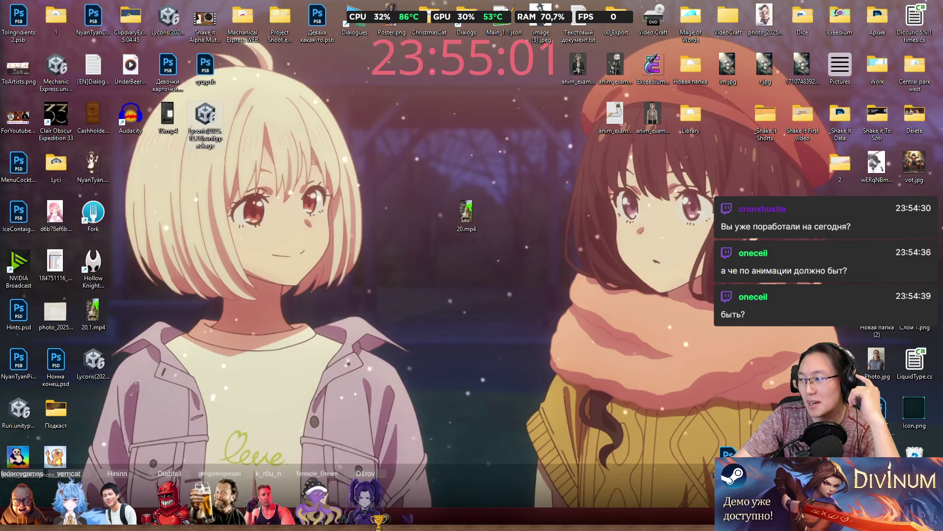
{"action": "mouse_move", "coordinate": [466, 217]}
{"action": "left_mouse_down"}
{"action": "mouse_move", "coordinate": [480, 155]}
{"action": "mouse_move", "coordinate": [577, 129]}
{"action": "mouse_move", "coordinate": [628, 191]}
{"action": "mouse_move", "coordinate": [644, 267]}
{"action": "left_mouse_up"}
Permanently delete 20.mp4, then switch to Chrome on a new tab.
{"action": "left_click_drag", "start_coordinate": [595, 202], "coordinate": [717, 333]}
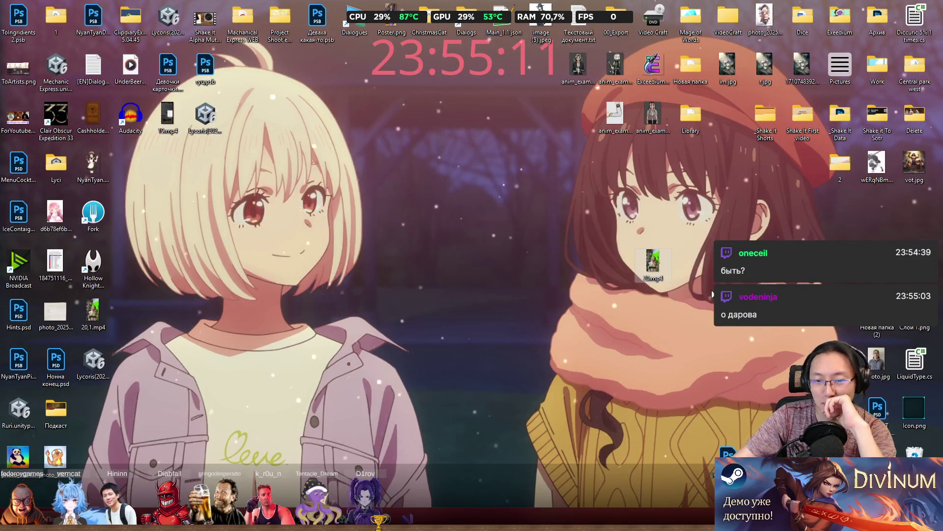
{"action": "key", "text": "shift+Delete"}
{"action": "key", "text": "Return"}
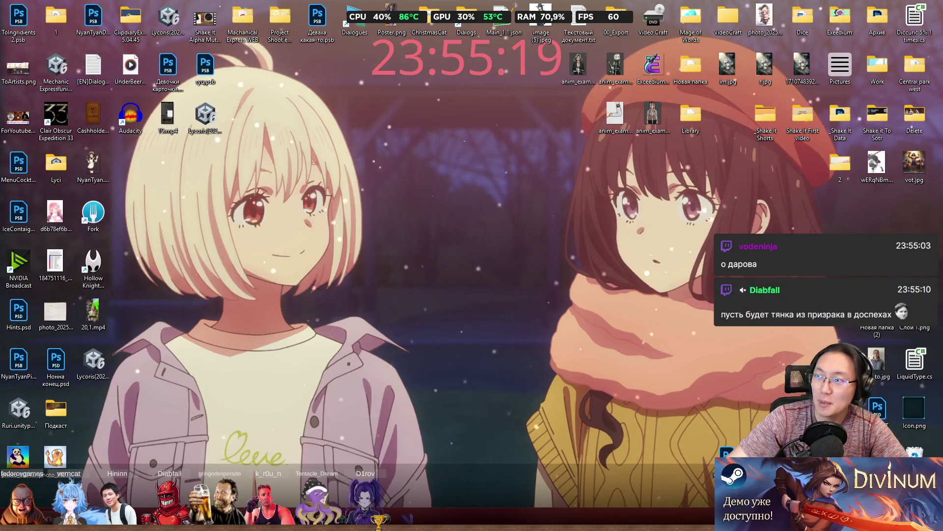
{"action": "key", "text": "alt+Tab"}
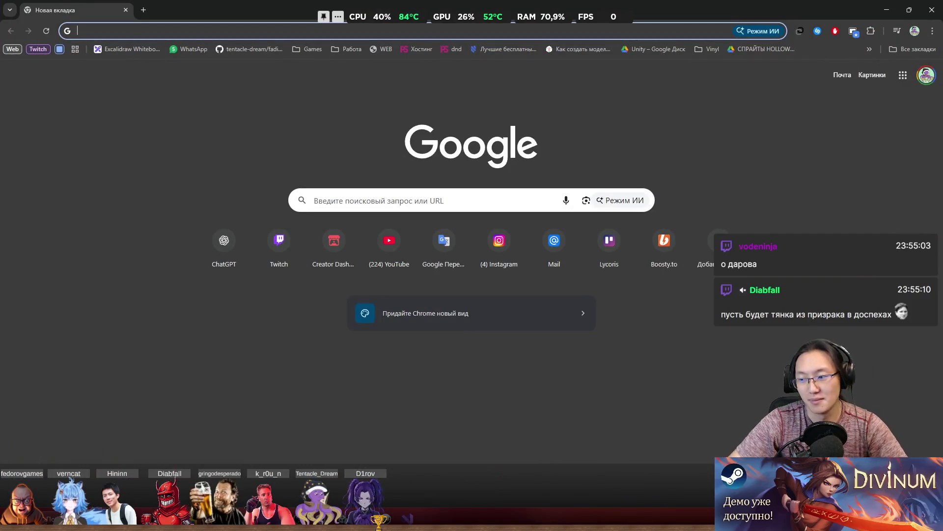
Search Google Images for 'призрака в доспехах' and restore Chrome to a smaller window.
{"action": "key", "text": "alt+Tab"}
{"action": "left_click", "coordinate": [142, 25]}
{"action": "type", "text": "призрака в доспехах"}
{"action": "key", "text": "Return"}
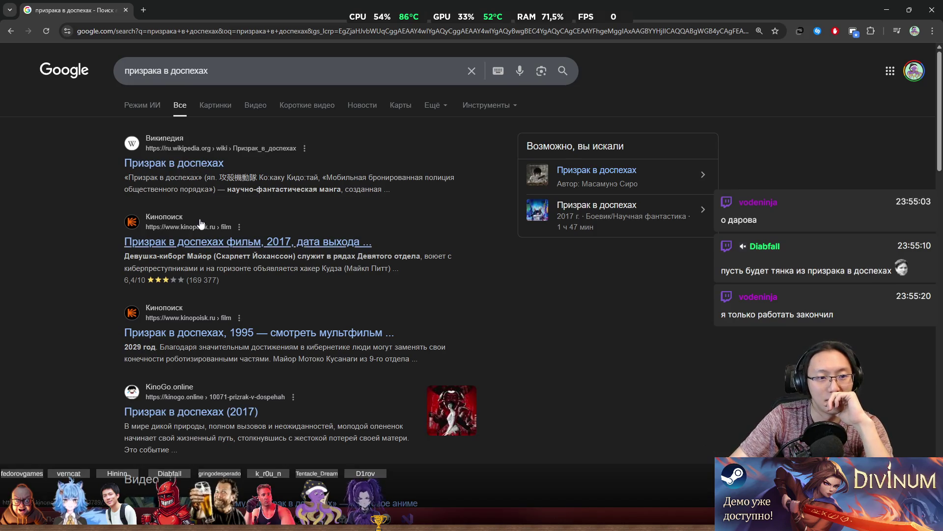
{"action": "left_click", "coordinate": [229, 112]}
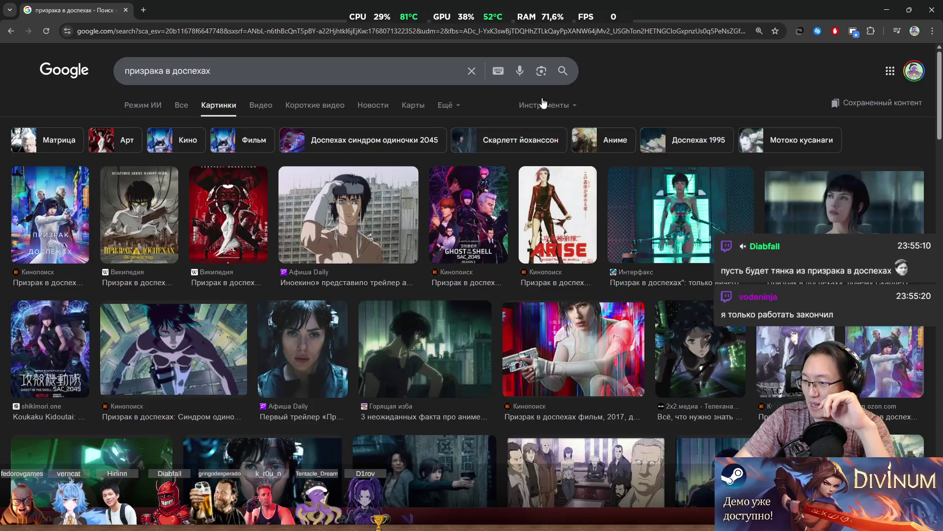
{"action": "double_click", "coordinate": [522, 4]}
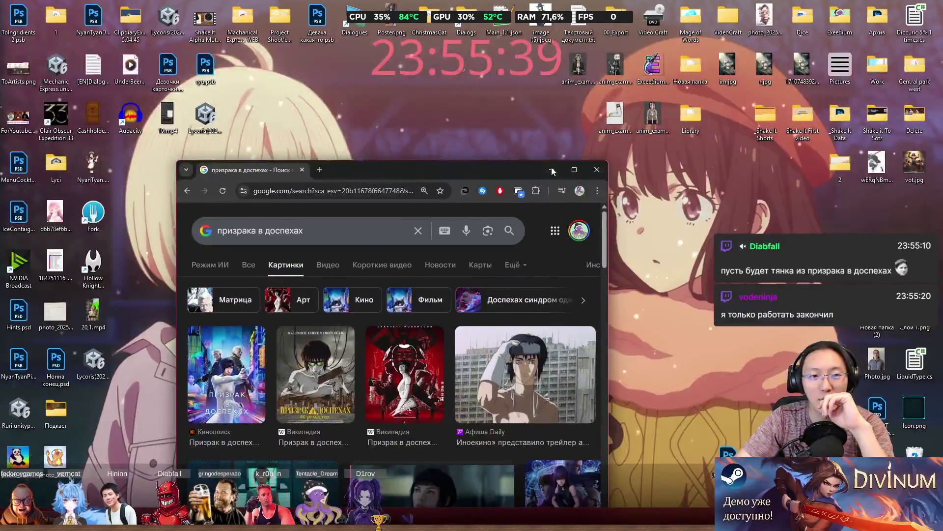
Maximize the Chrome window showing the 'призрака в доспехах' image results.
{"action": "mouse_move", "coordinate": [574, 172]}
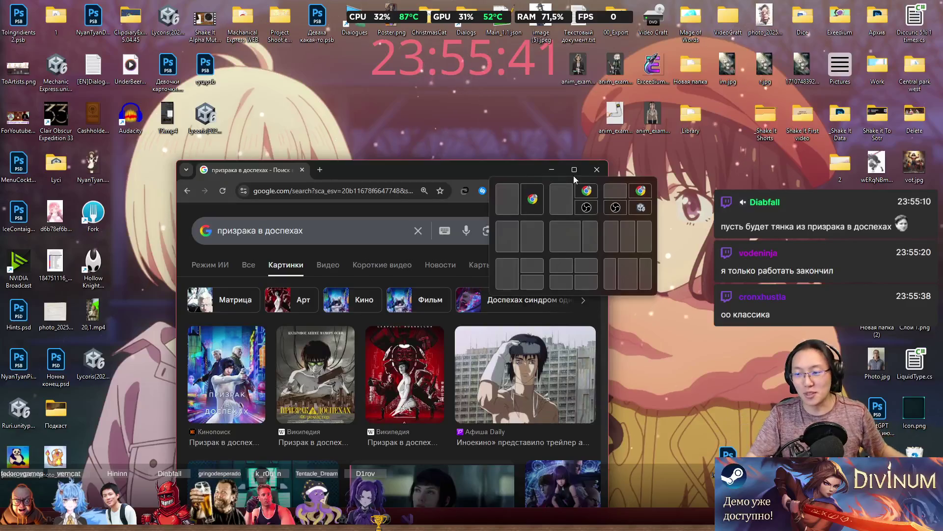
{"action": "left_click", "coordinate": [573, 169]}
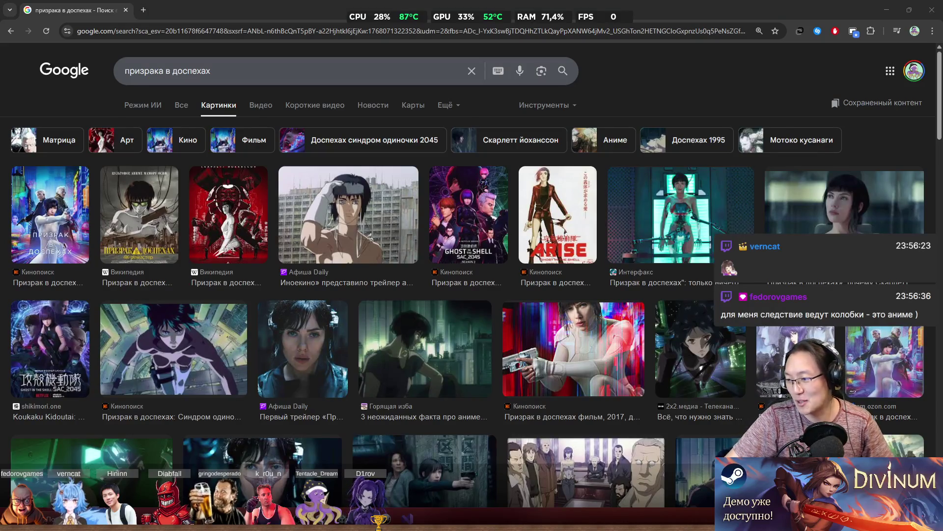
Search images for 'следствие ведут колобки' and scroll down through the results.
{"action": "left_click", "coordinate": [251, 71]}
{"action": "type", "text": "следствие ведут колобки"}
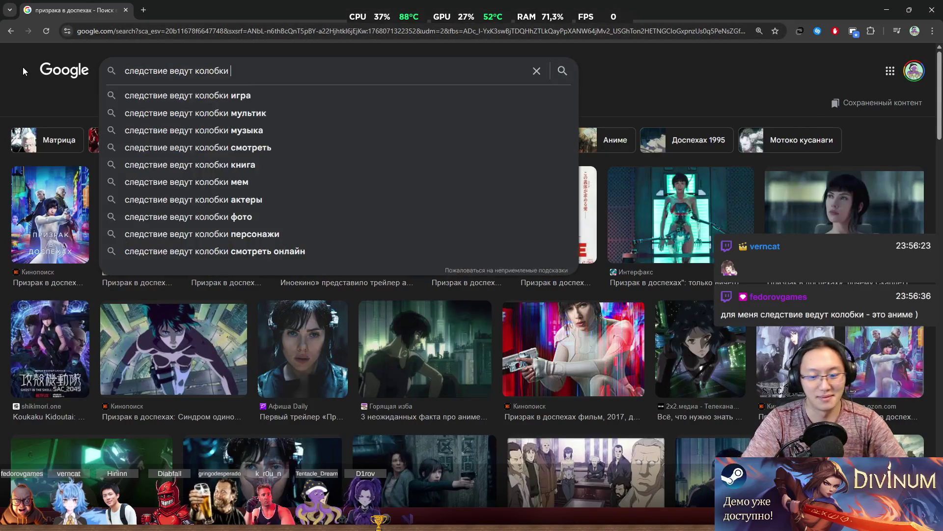
{"action": "key", "text": "Return"}
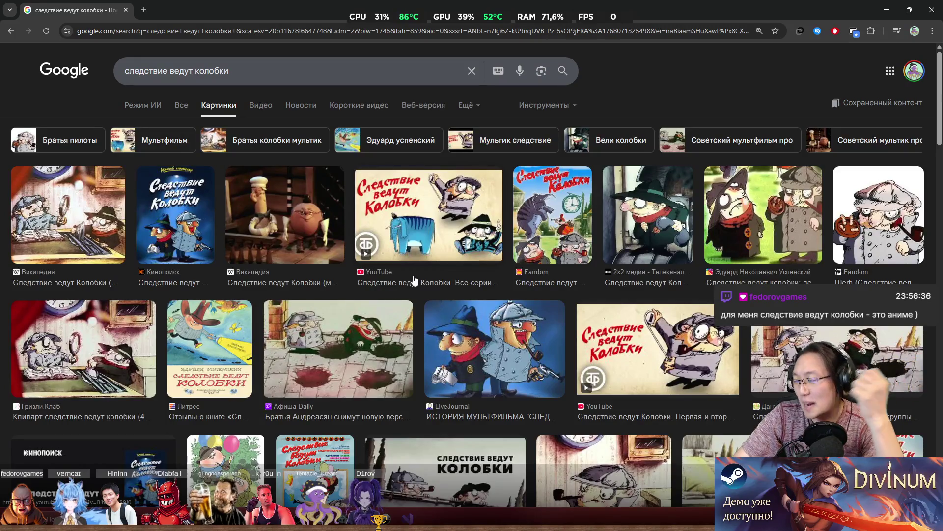
{"action": "scroll", "coordinate": [399, 303], "scroll_direction": "down", "scroll_amount": 5}
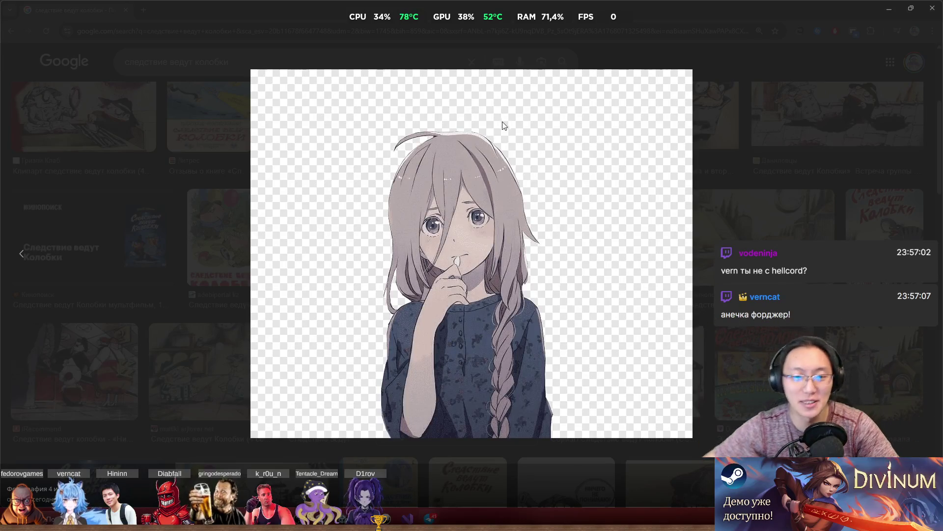
Shrink the anime-girl image view, minimize Chrome, then close the photo in the Photos viewer.
{"action": "left_click", "coordinate": [852, 9]}
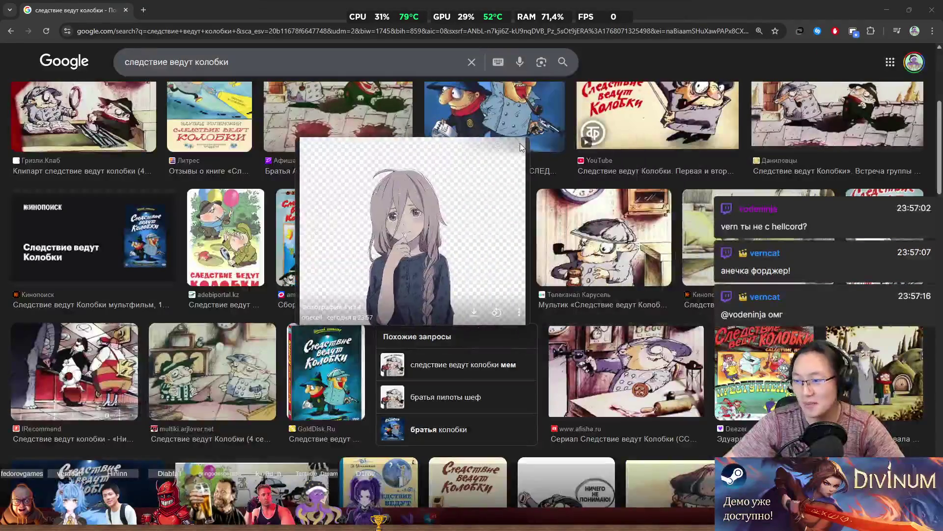
{"action": "double_click", "coordinate": [228, 4]}
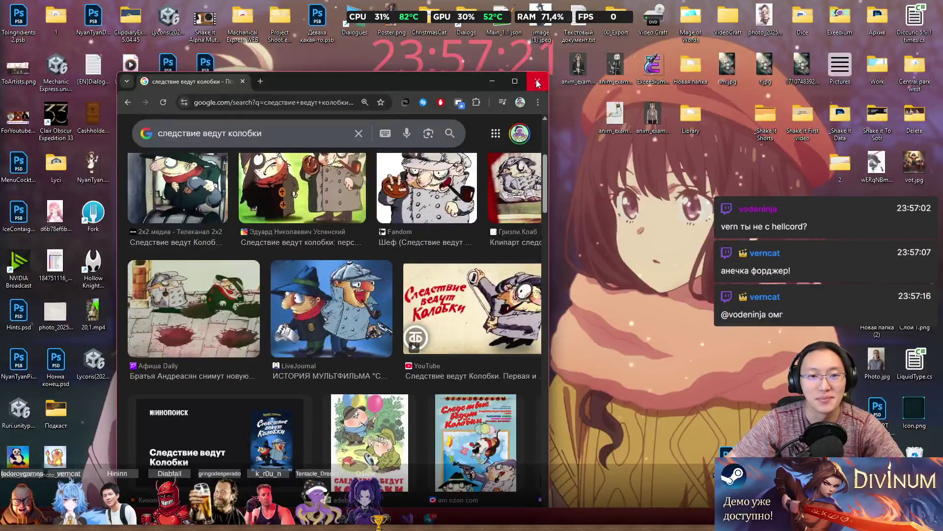
{"action": "left_click", "coordinate": [499, 90]}
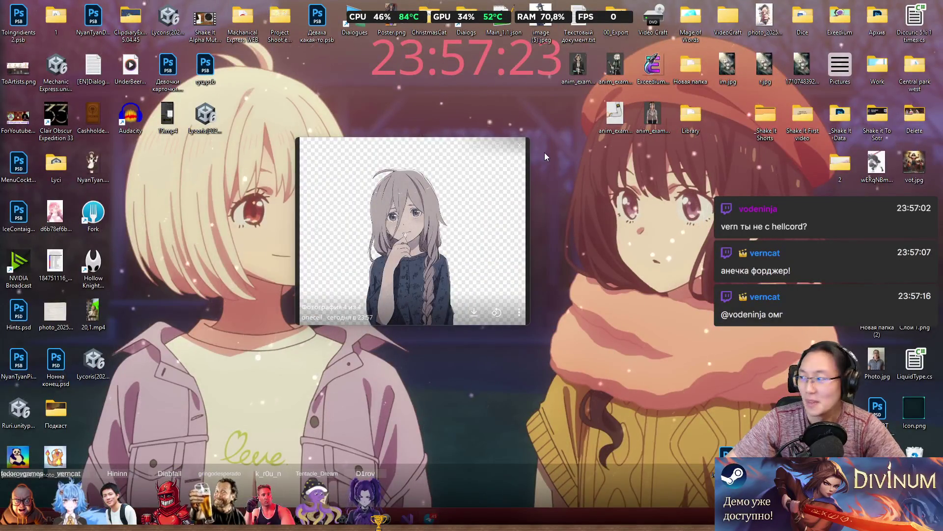
{"action": "left_click", "coordinate": [520, 143]}
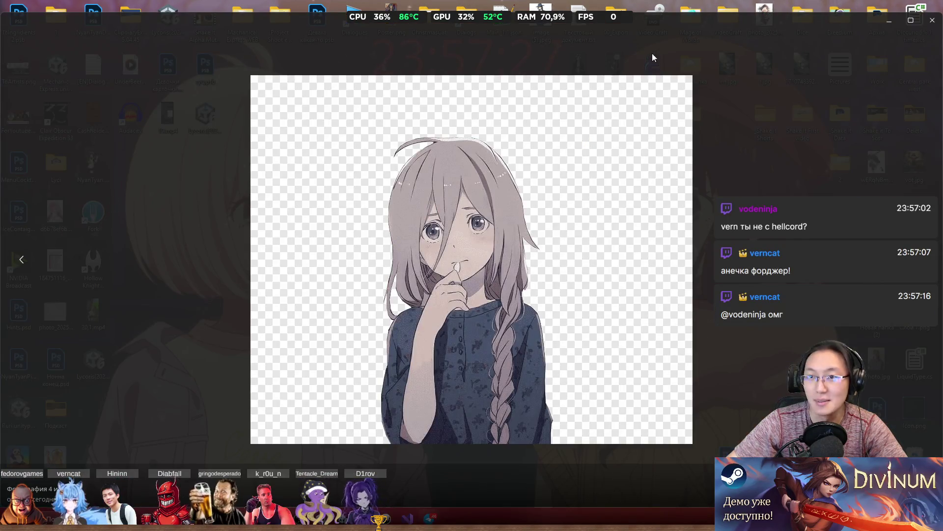
{"action": "left_click", "coordinate": [932, 21]}
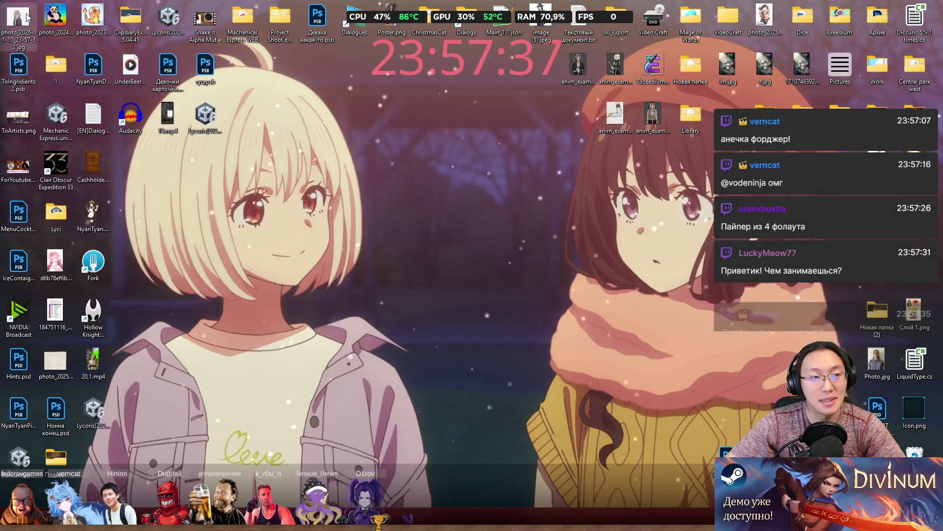
Move the new photo icon onto the wallpaper and the Lycoris package into the empty slot.
{"action": "left_click_drag", "start_coordinate": [19, 17], "coordinate": [242, 216]}
{"action": "mouse_move", "coordinate": [205, 116]}
{"action": "left_mouse_down"}
{"action": "mouse_move", "coordinate": [76, 68]}
{"action": "mouse_move", "coordinate": [20, 20]}
{"action": "left_mouse_up"}
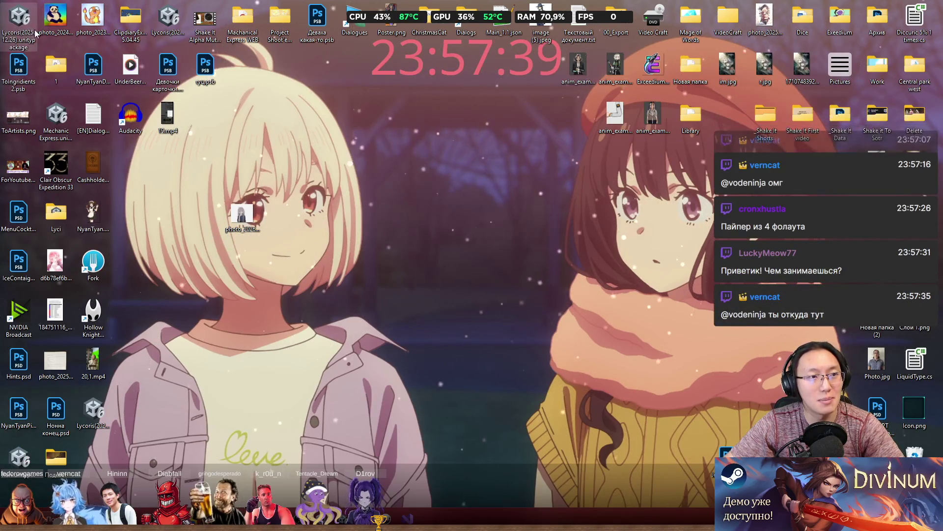
{"action": "mouse_move", "coordinate": [242, 216]}
{"action": "left_mouse_down"}
{"action": "mouse_move", "coordinate": [204, 182]}
{"action": "mouse_move", "coordinate": [206, 169]}
{"action": "left_mouse_up"}
Open photo_2026-01-10_23-57-32.jpg with Adobe Photoshop 2025.
{"action": "right_click", "coordinate": [213, 170]}
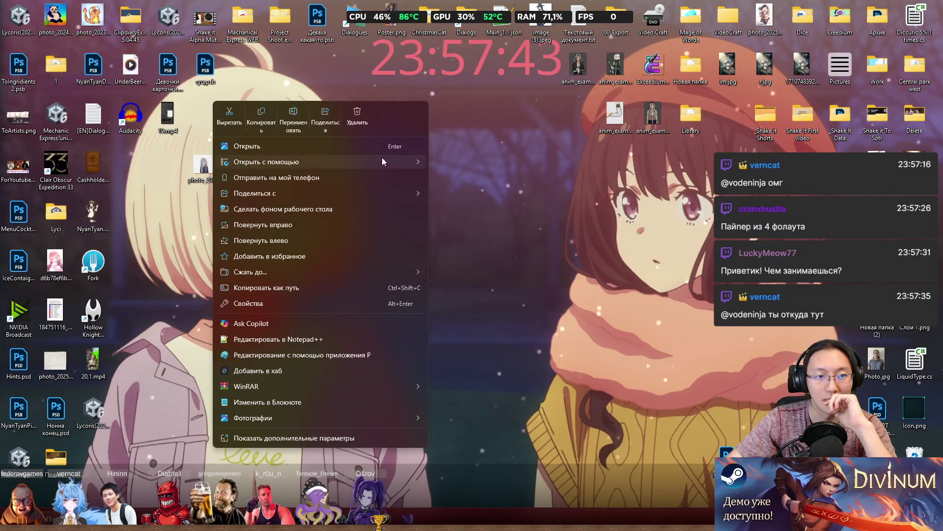
{"action": "mouse_move", "coordinate": [382, 160]}
{"action": "left_click", "coordinate": [474, 163]}
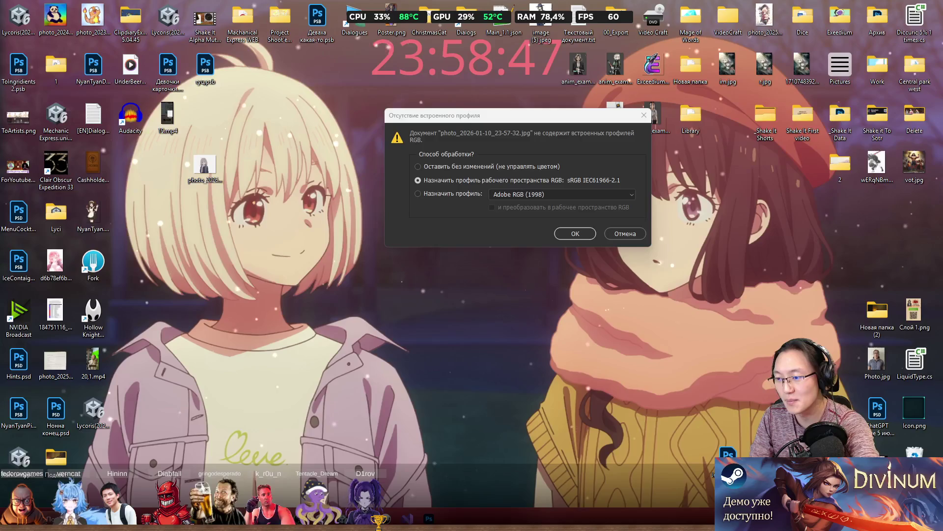
Assign sRGB IEC61966-2.1, zoom in to inspect the hand and collar edges, then fit on screen.
{"action": "left_click", "coordinate": [585, 235]}
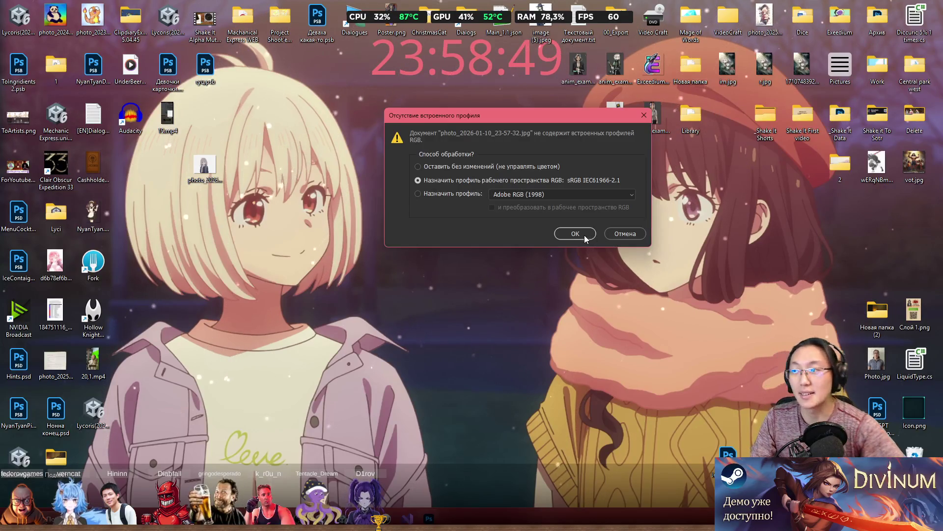
{"action": "left_click", "coordinate": [571, 233]}
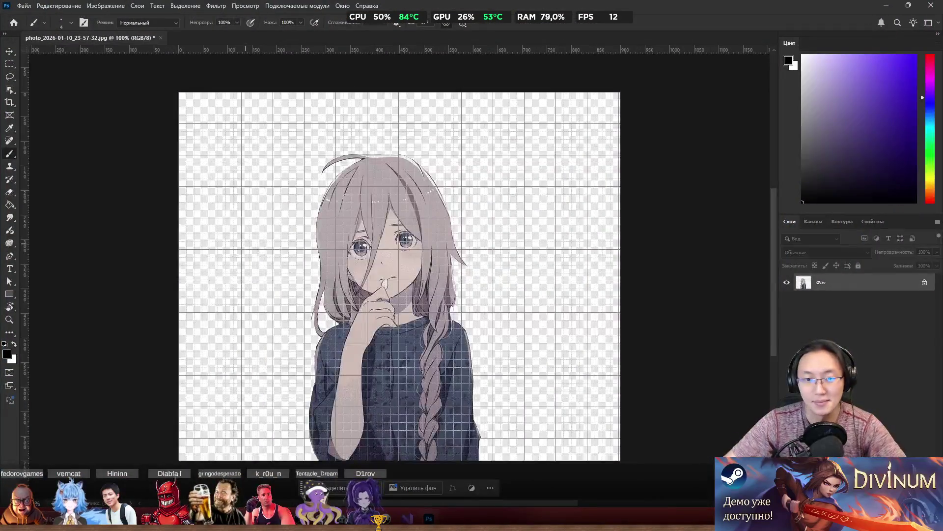
{"action": "scroll", "coordinate": [390, 307], "scroll_direction": "up", "scroll_amount": 3}
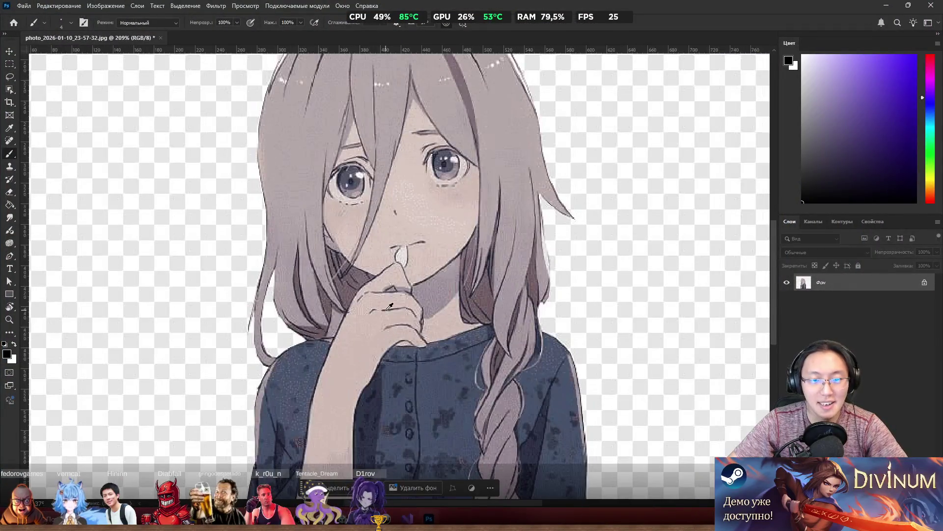
{"action": "scroll", "coordinate": [396, 307], "scroll_direction": "down", "scroll_amount": 2}
{"action": "scroll", "coordinate": [396, 307], "scroll_direction": "up", "scroll_amount": 3}
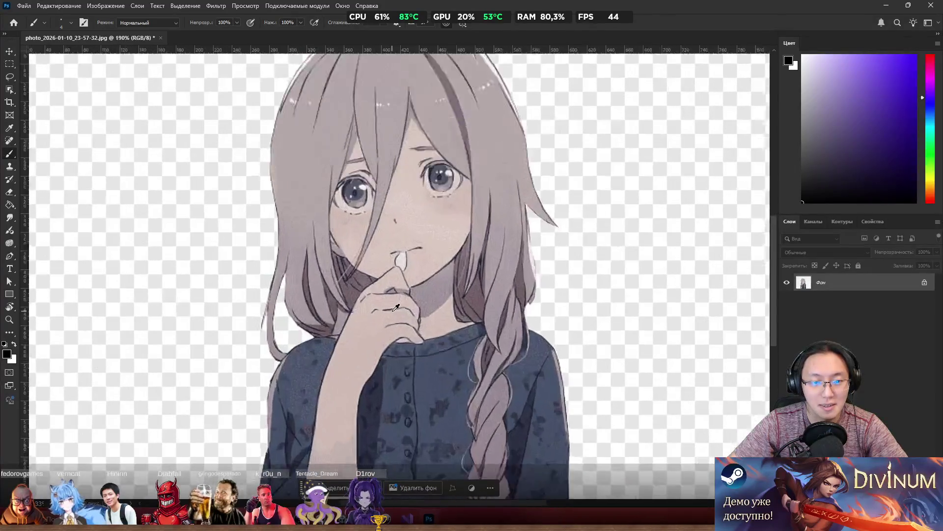
{"action": "scroll", "coordinate": [475, 371], "scroll_direction": "up", "scroll_amount": 3}
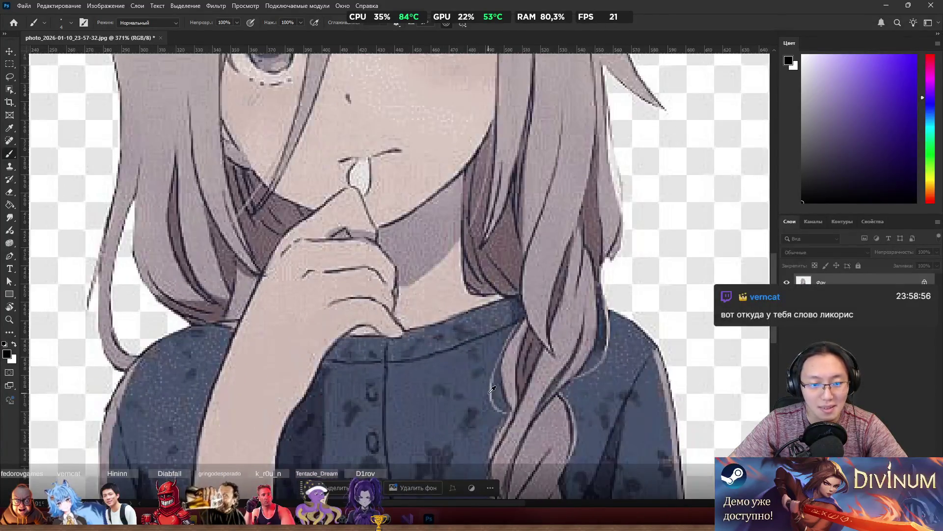
{"action": "scroll", "coordinate": [492, 390], "scroll_direction": "down", "scroll_amount": 1}
{"action": "scroll", "coordinate": [493, 379], "scroll_direction": "up", "scroll_amount": 3}
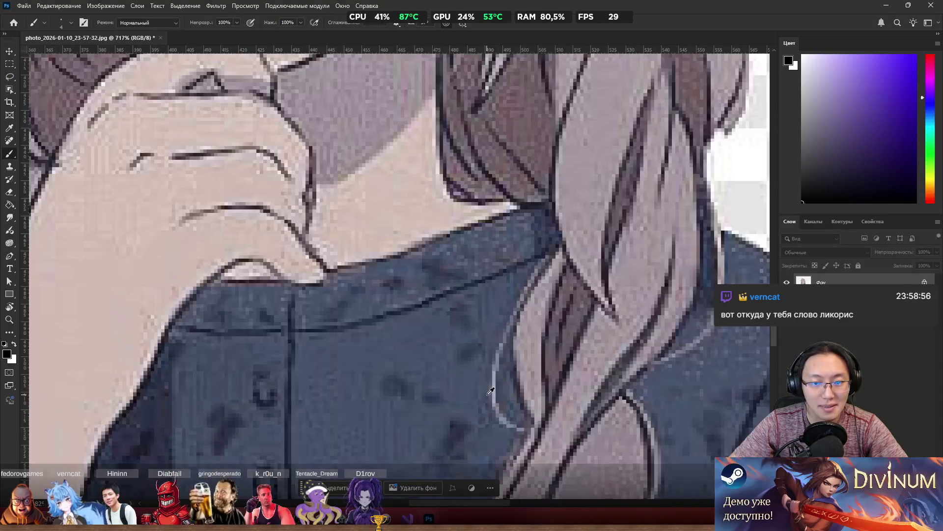
{"action": "scroll", "coordinate": [495, 365], "scroll_direction": "down", "scroll_amount": 3}
{"action": "key", "text": "ctrl+0"}
{"action": "key", "text": "w"}
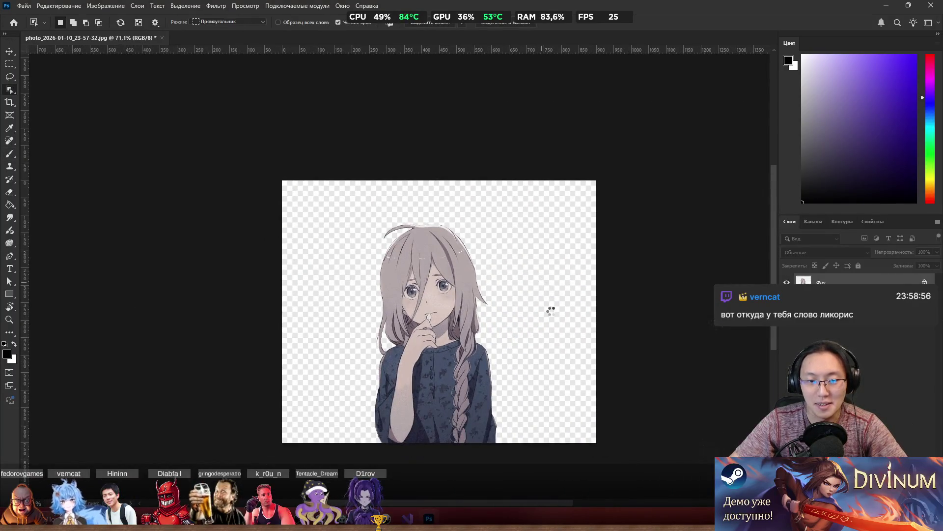